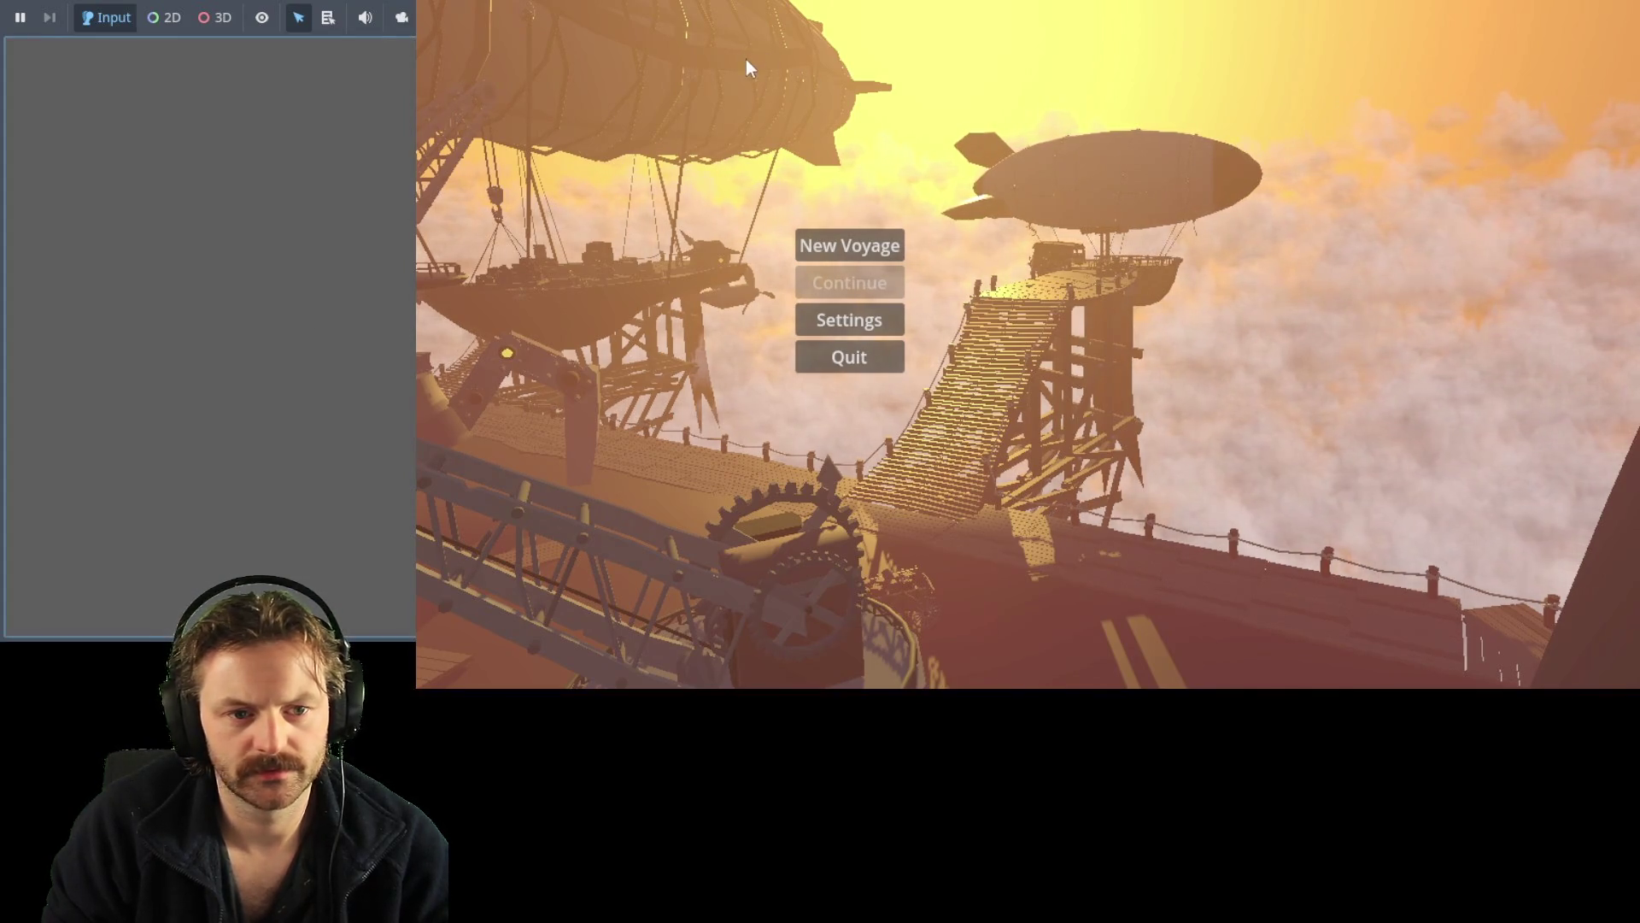
- Click New Voyage on the running airship game's main menu to load the deck scene
click(846, 245)
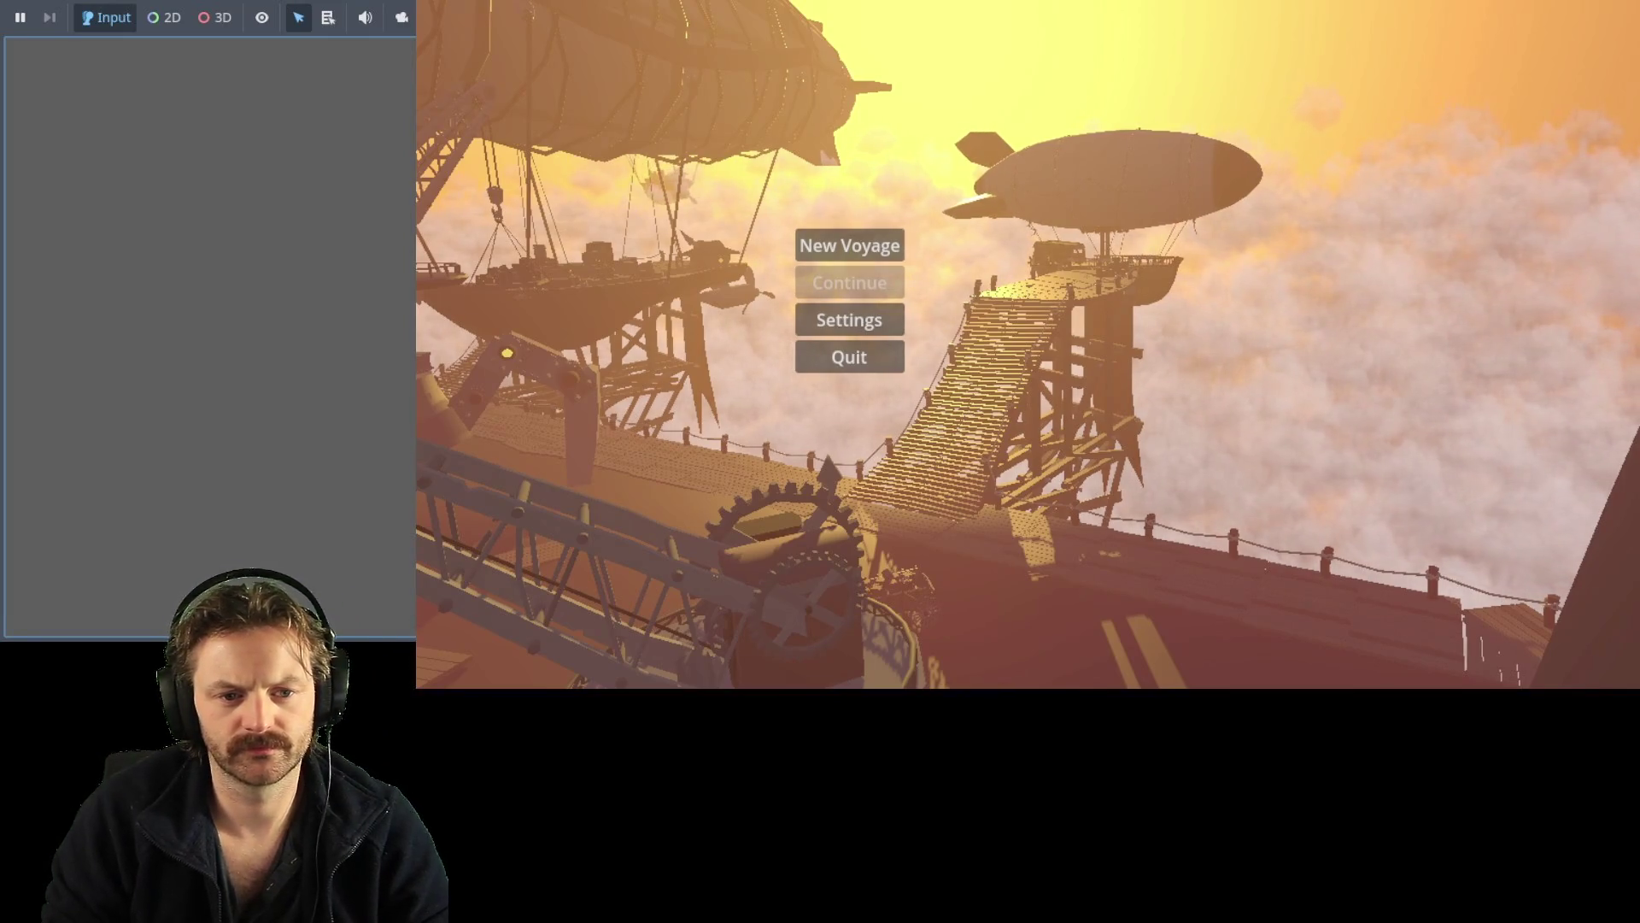
click(880, 244)
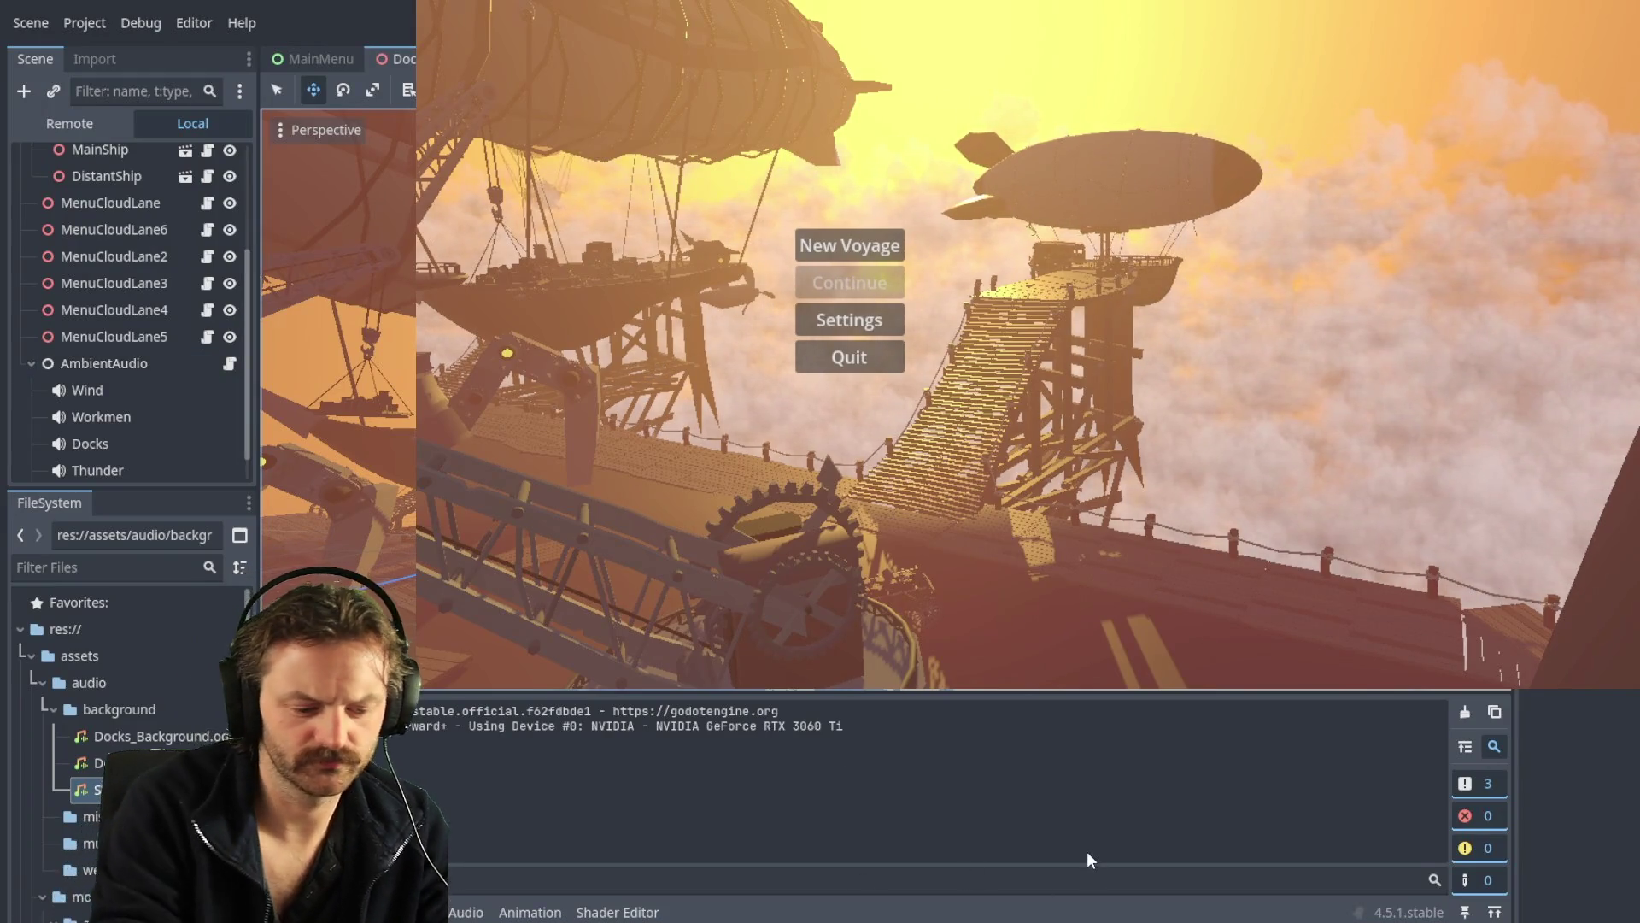
- Stop the running game, check MenuCamera, then select the CameraRig node in the Scene dock
key(F8)
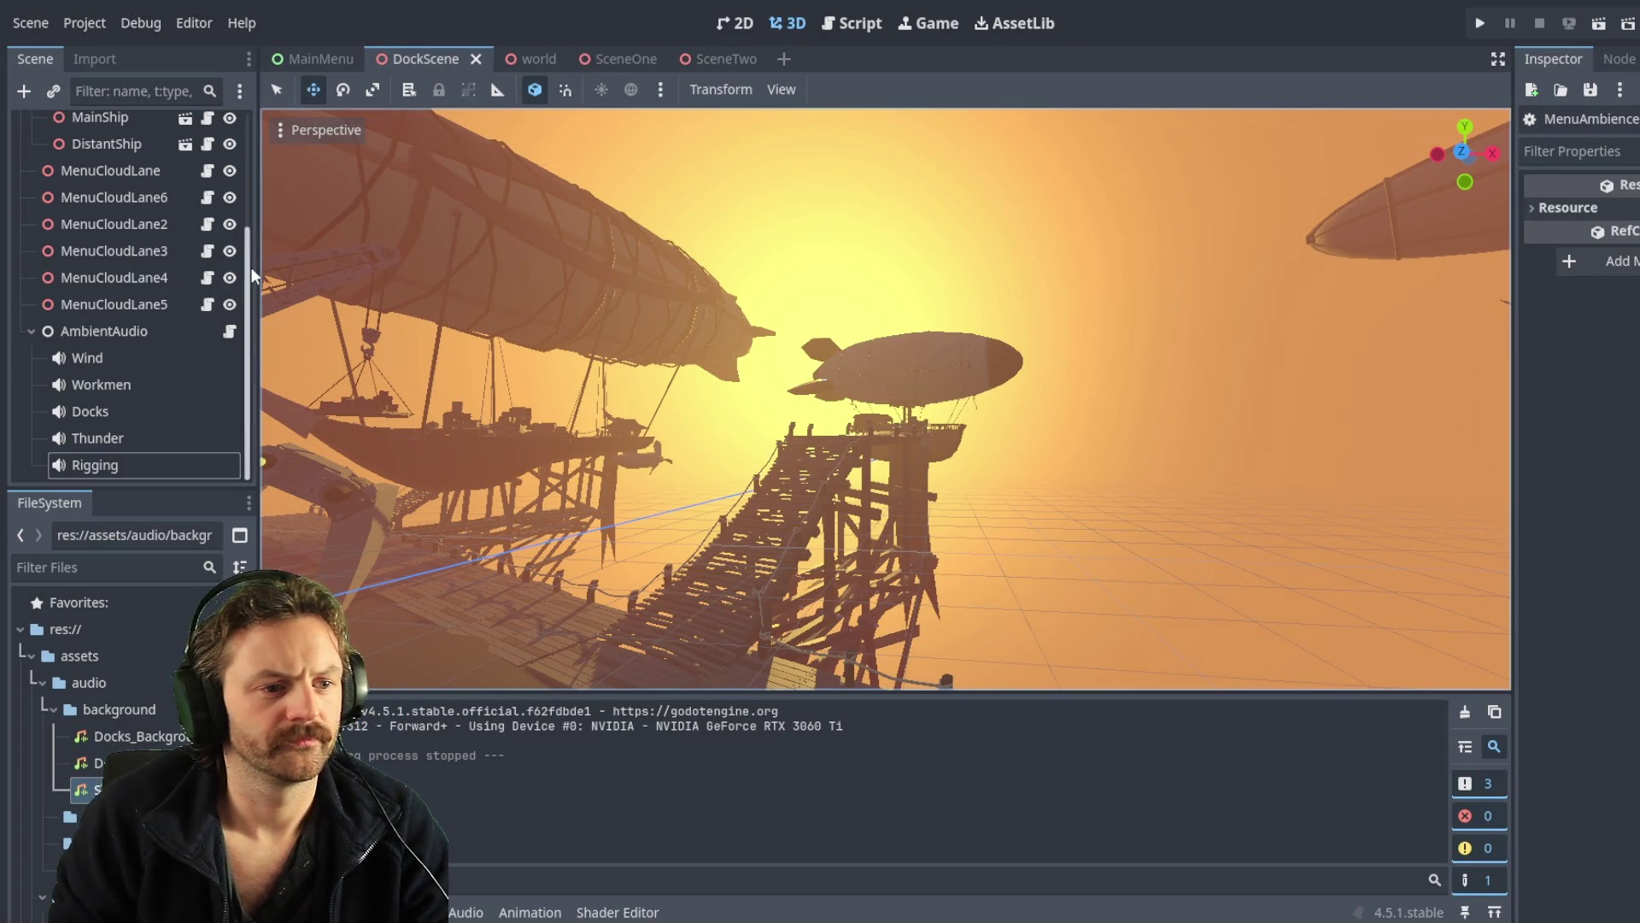
scroll(122, 358, up, 5)
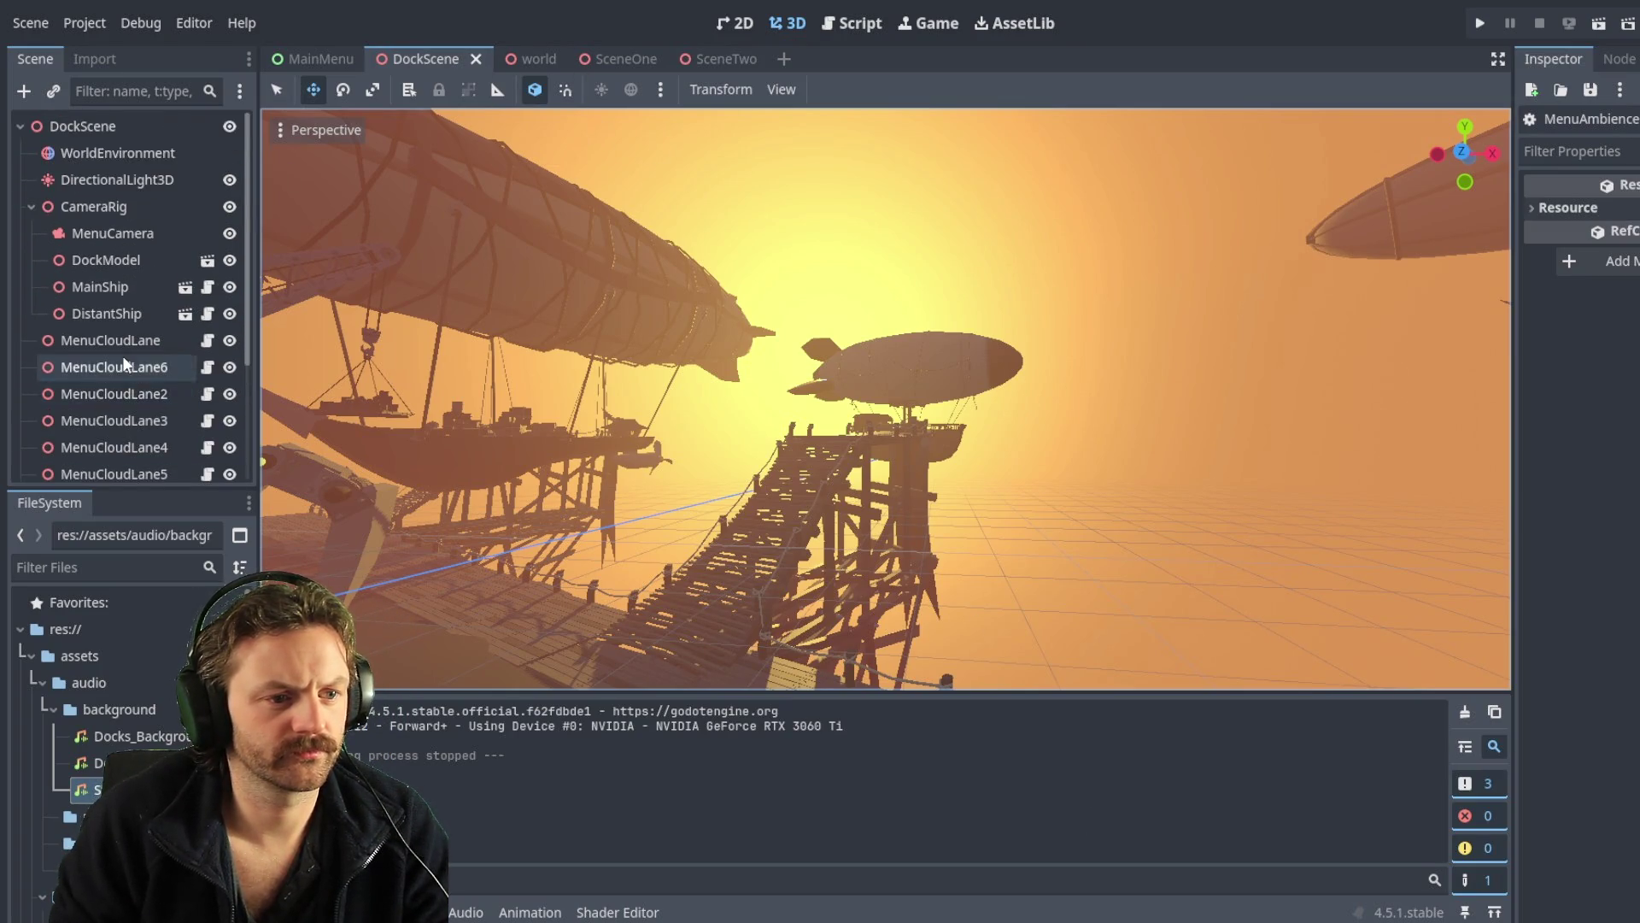
scroll(124, 359, down, 5)
scroll(126, 360, up, 5)
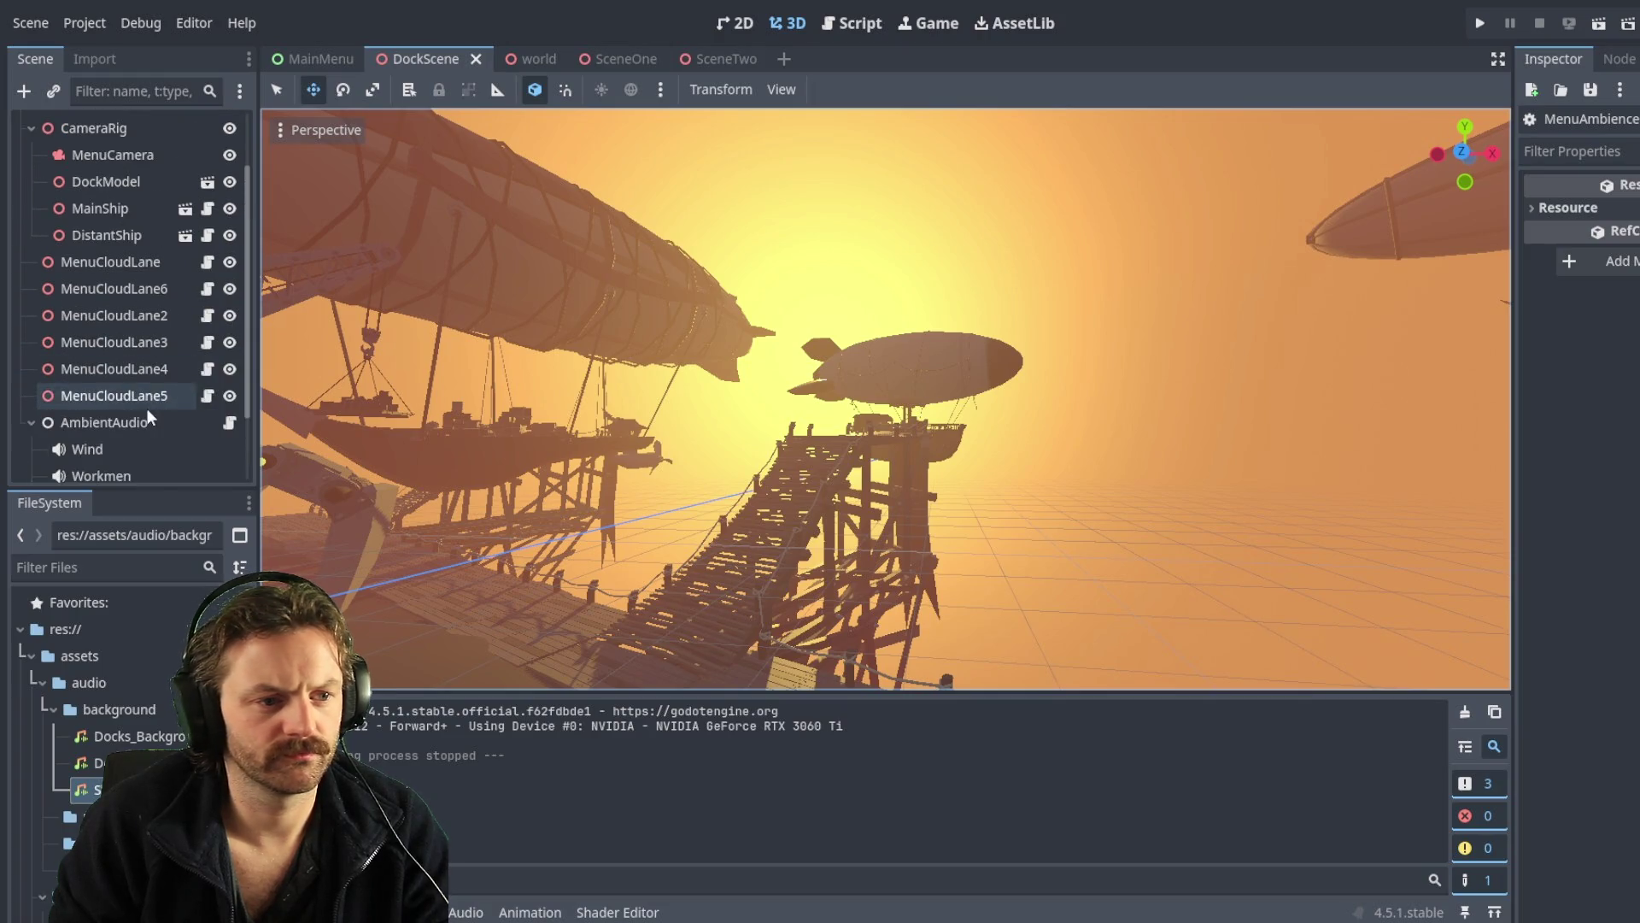
click(116, 240)
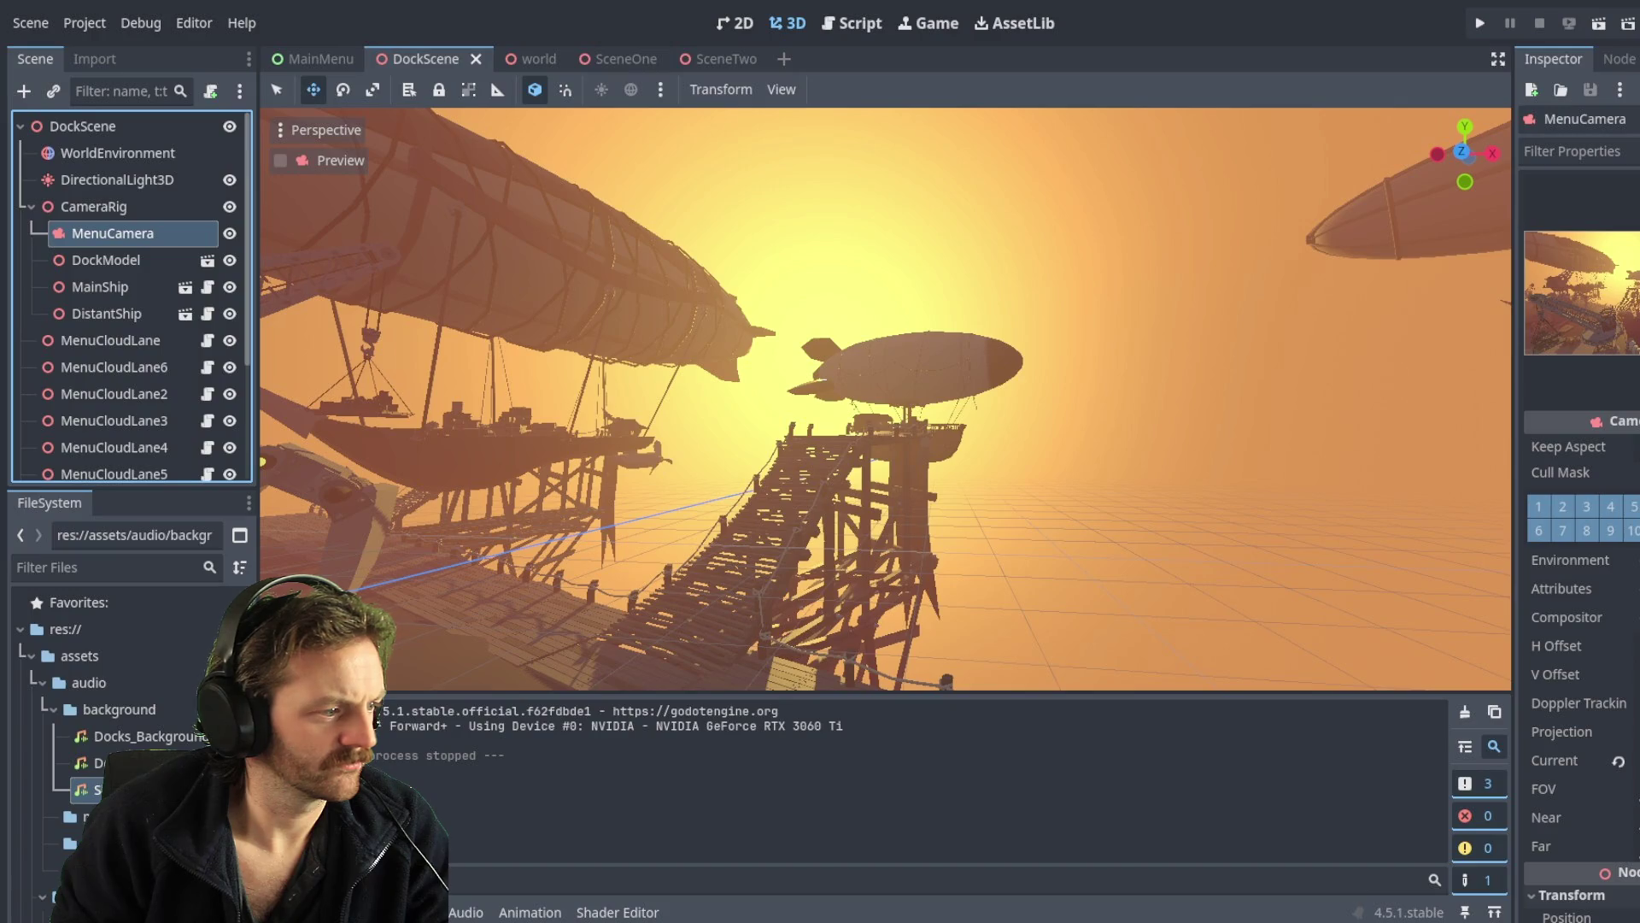
click(92, 206)
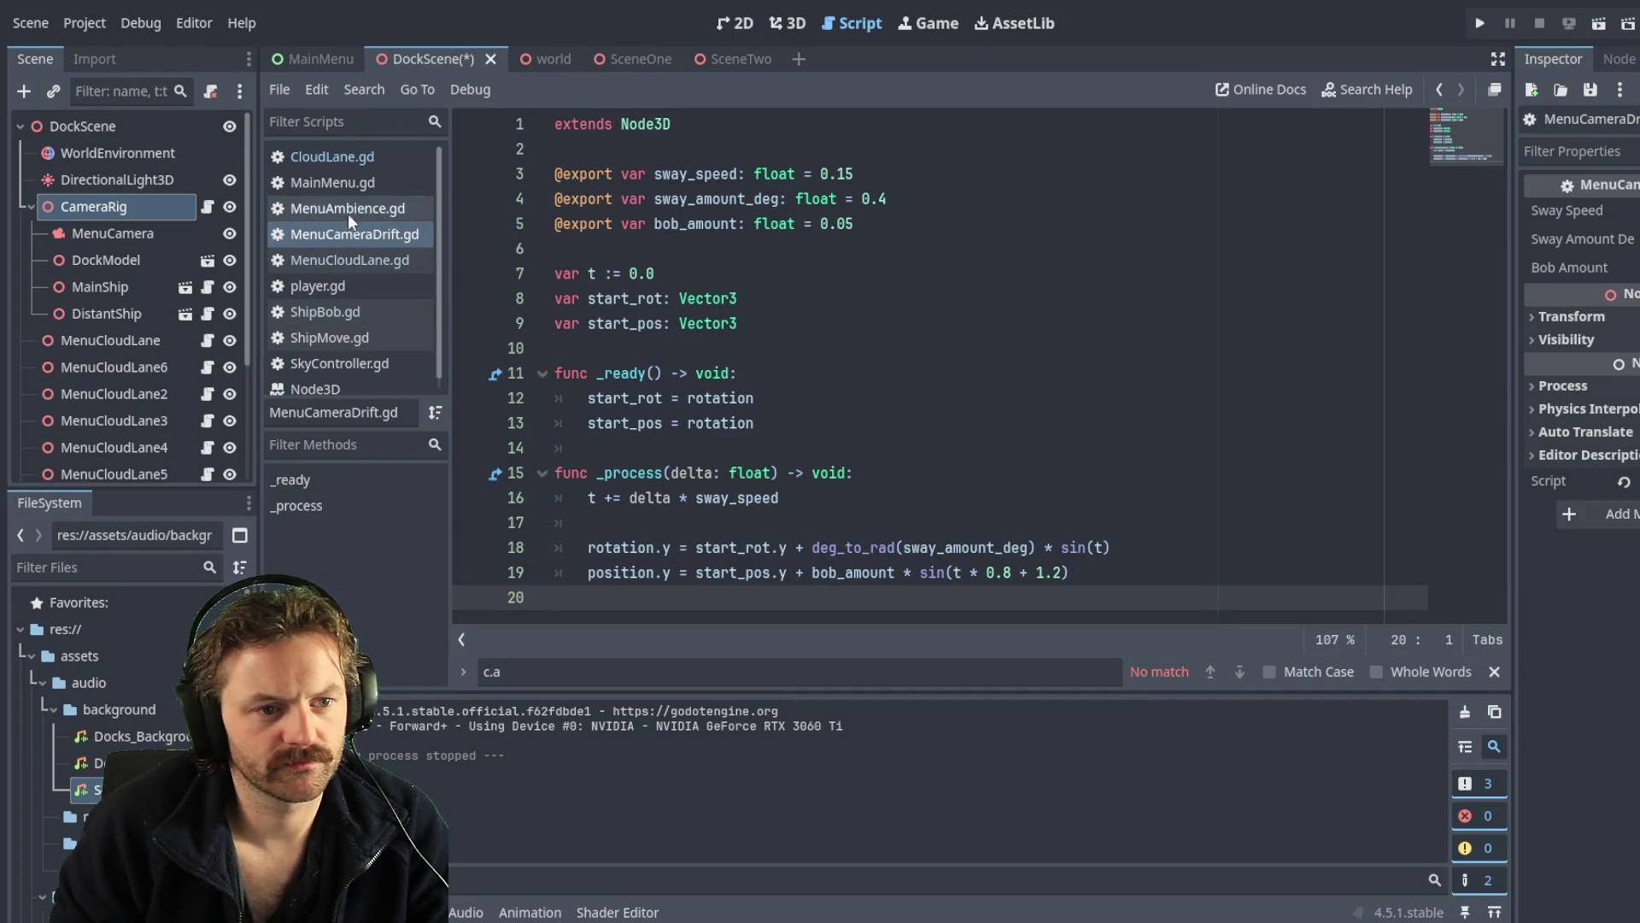
- Look through the MenuCloudLane and MenuAmbience scripts, then return to MenuCameraDrift
click(347, 254)
click(356, 236)
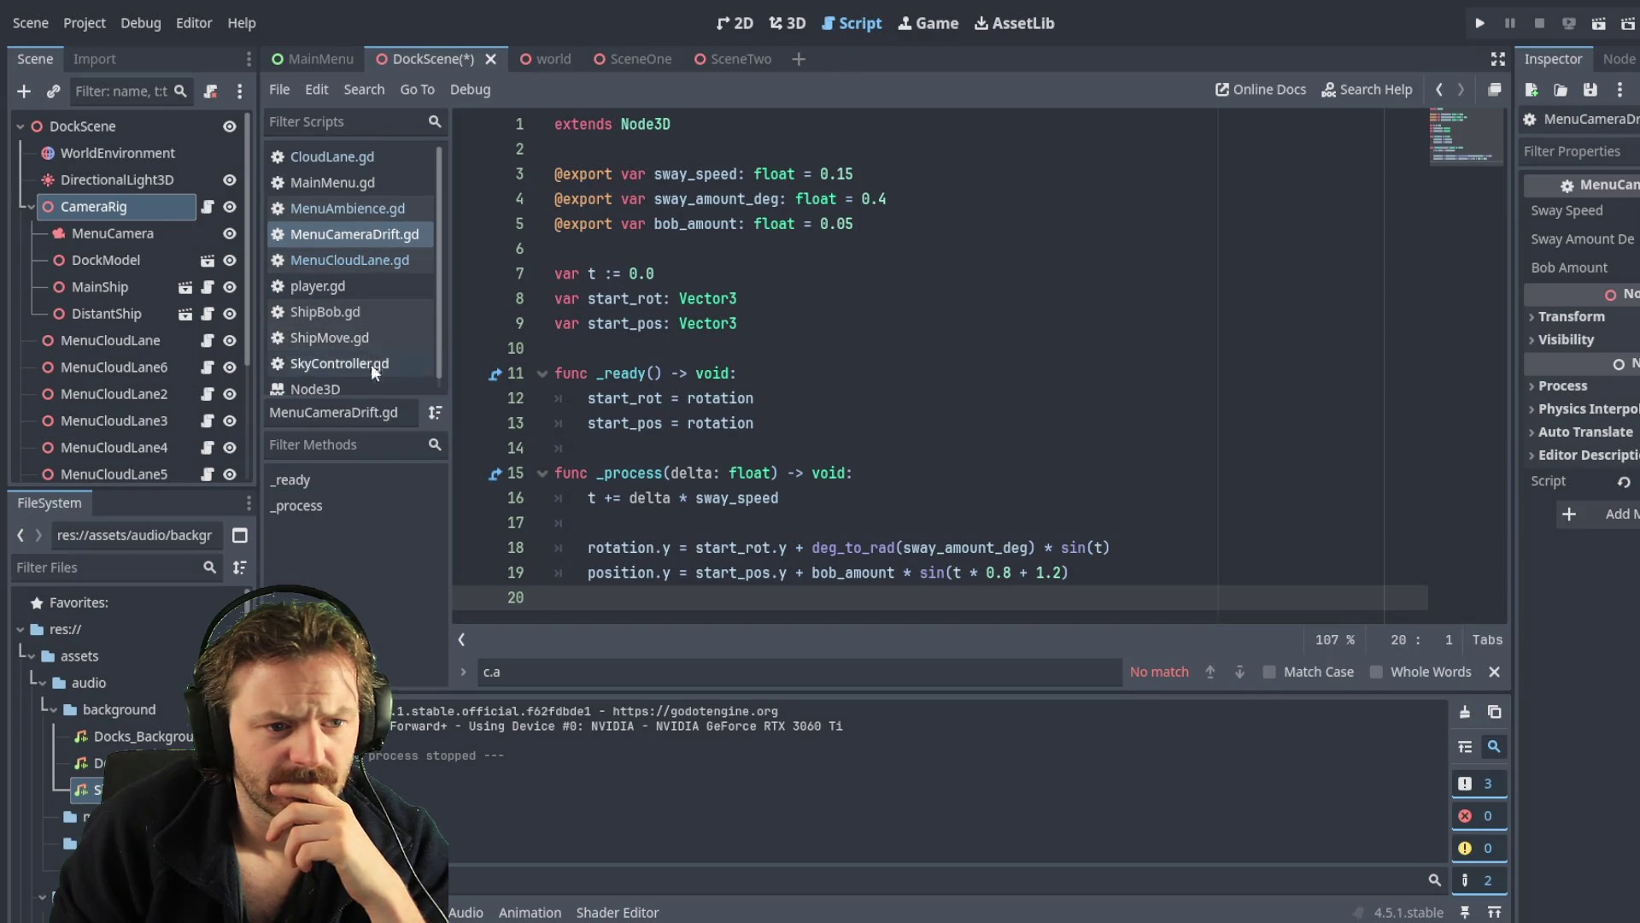
scroll(376, 367, down, 1)
scroll(377, 279, up, 1)
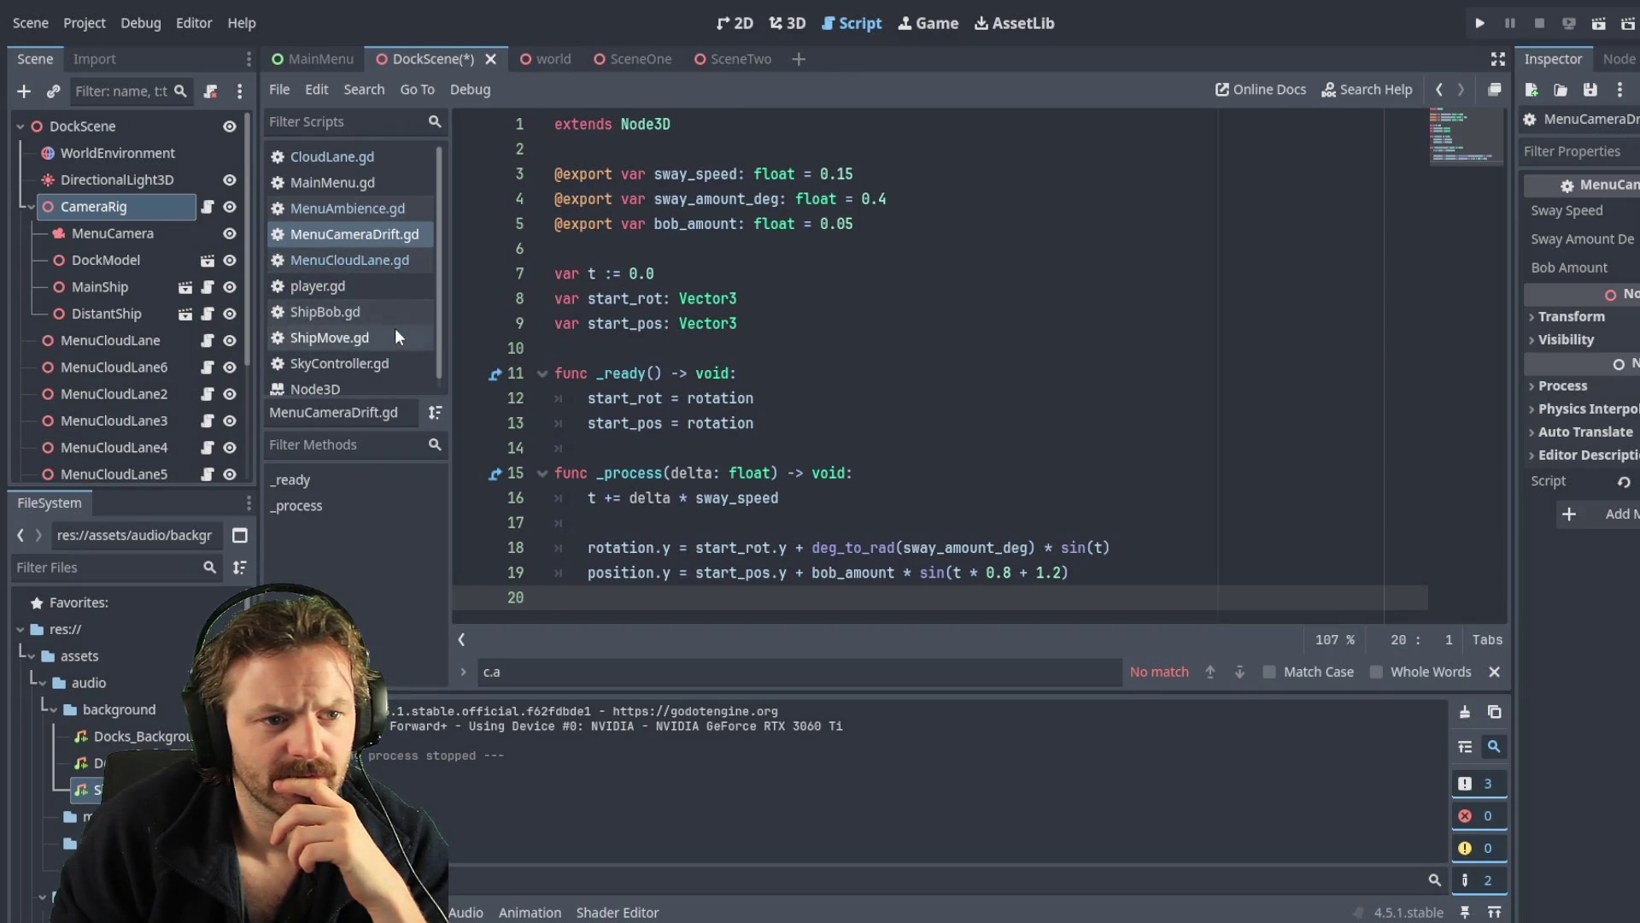
click(367, 212)
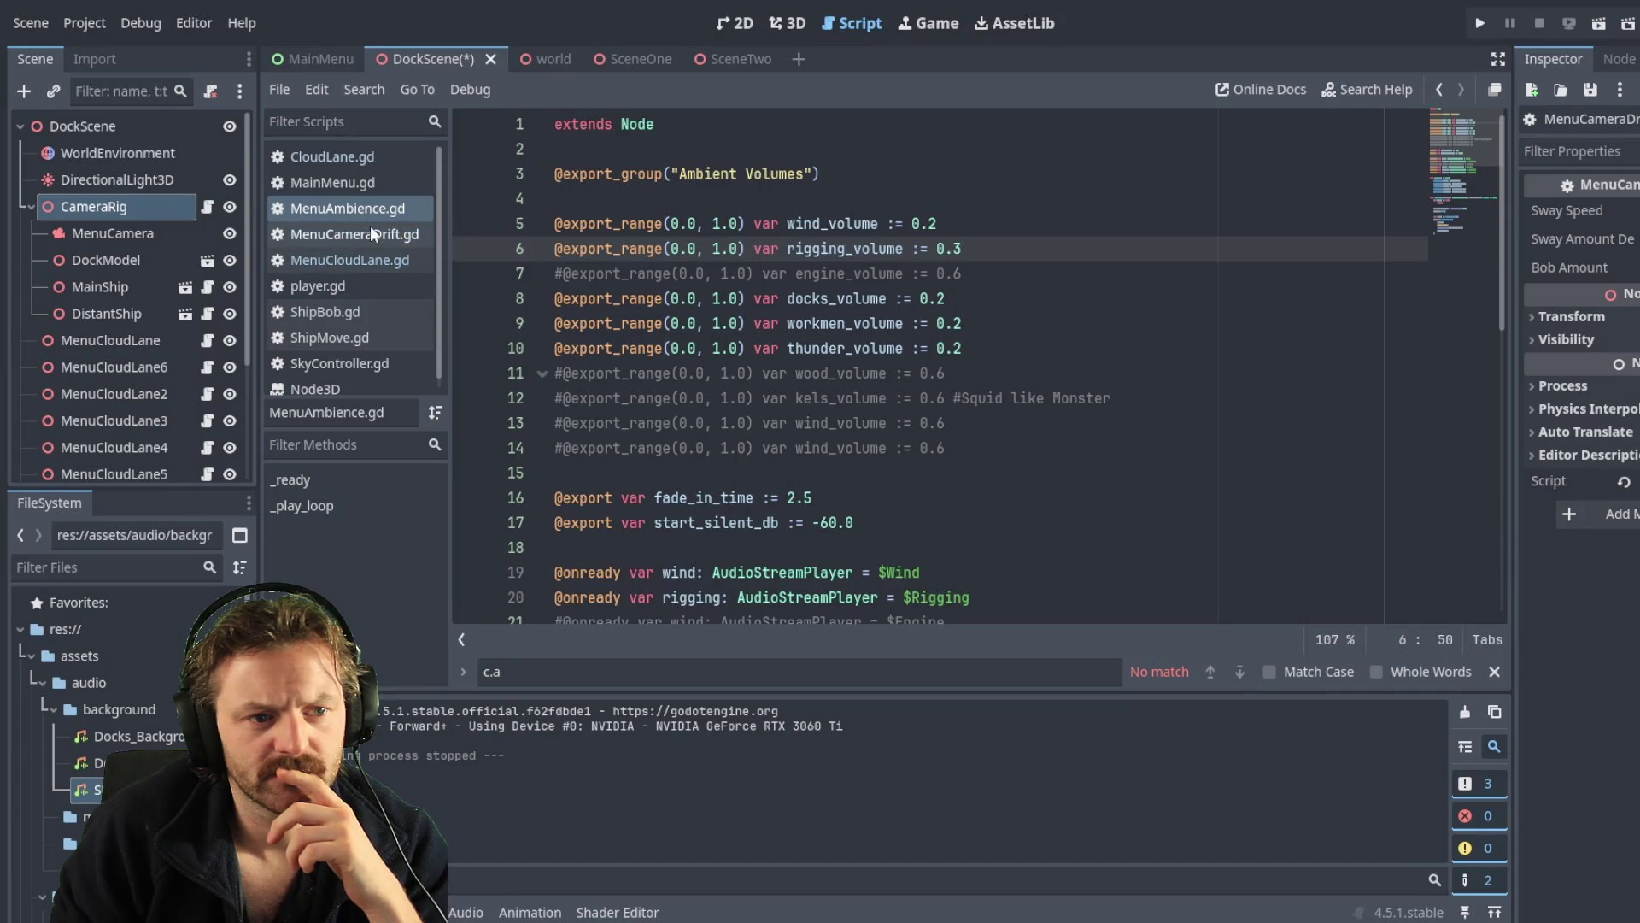
click(371, 236)
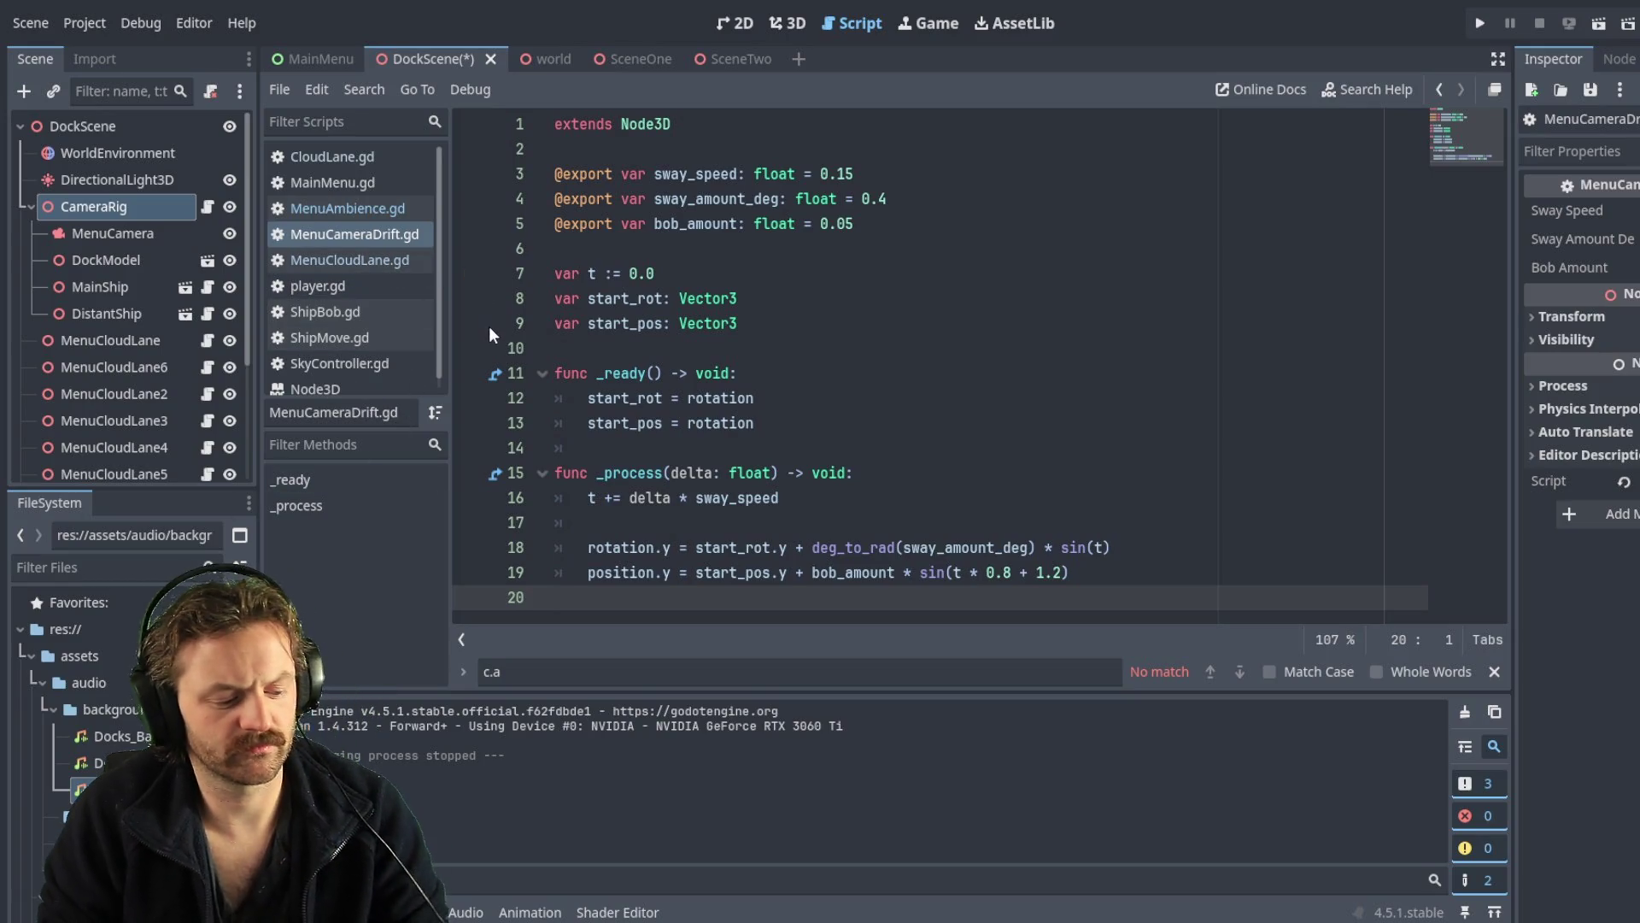
- Take the MenuCameraDrift script back off CameraRig and switch to the 3D scene view
click(368, 606)
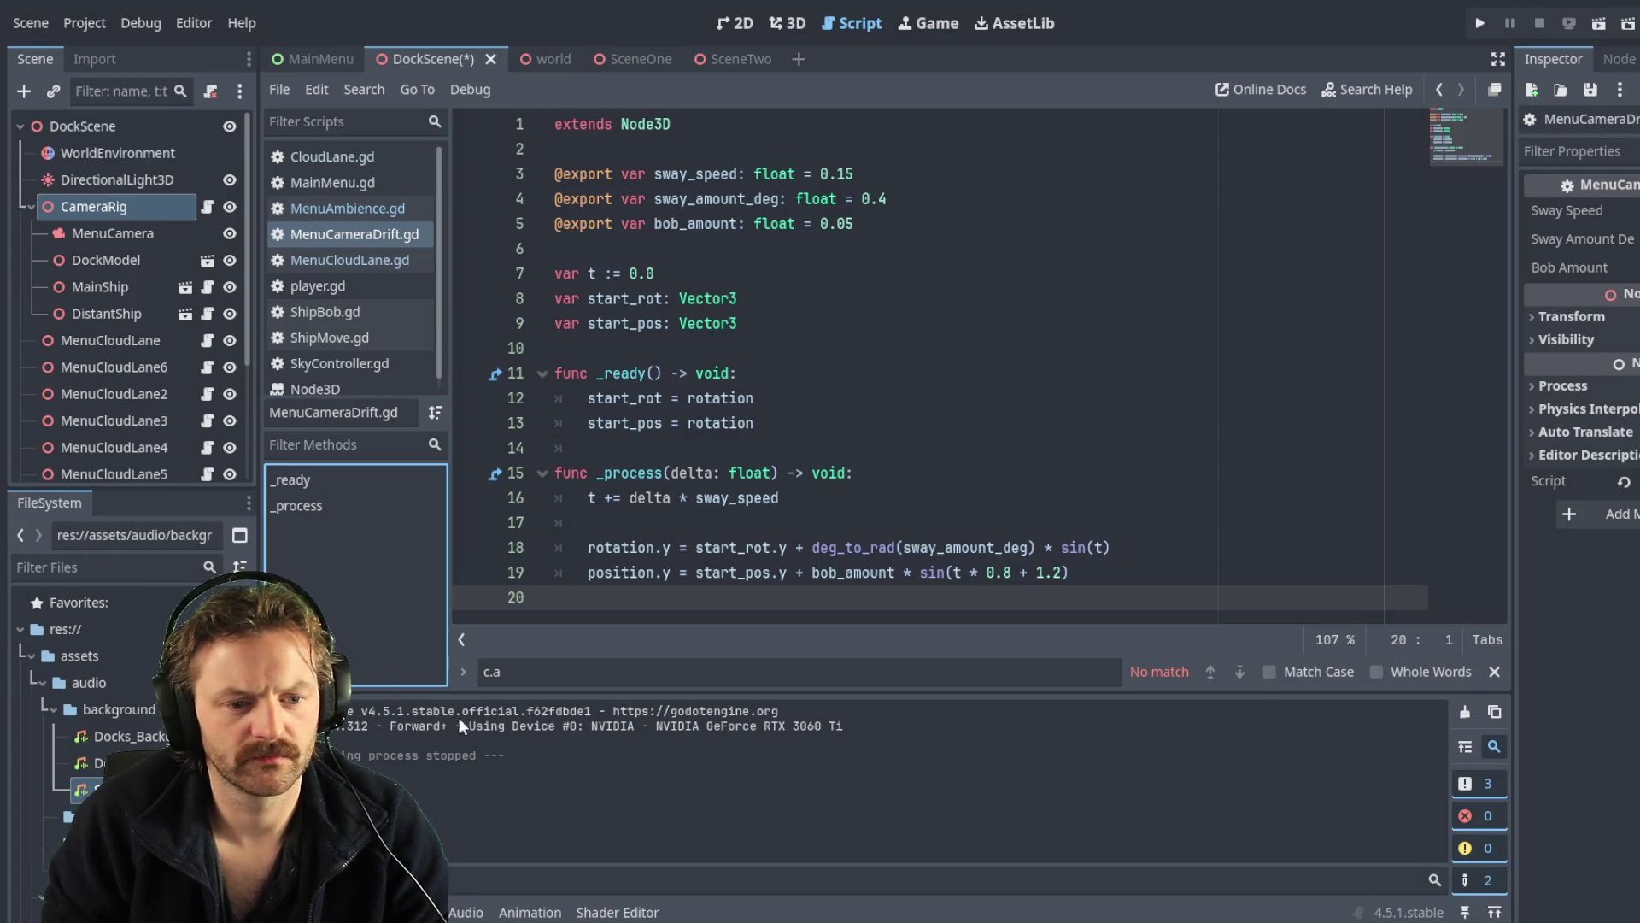
key(ctrl+s)
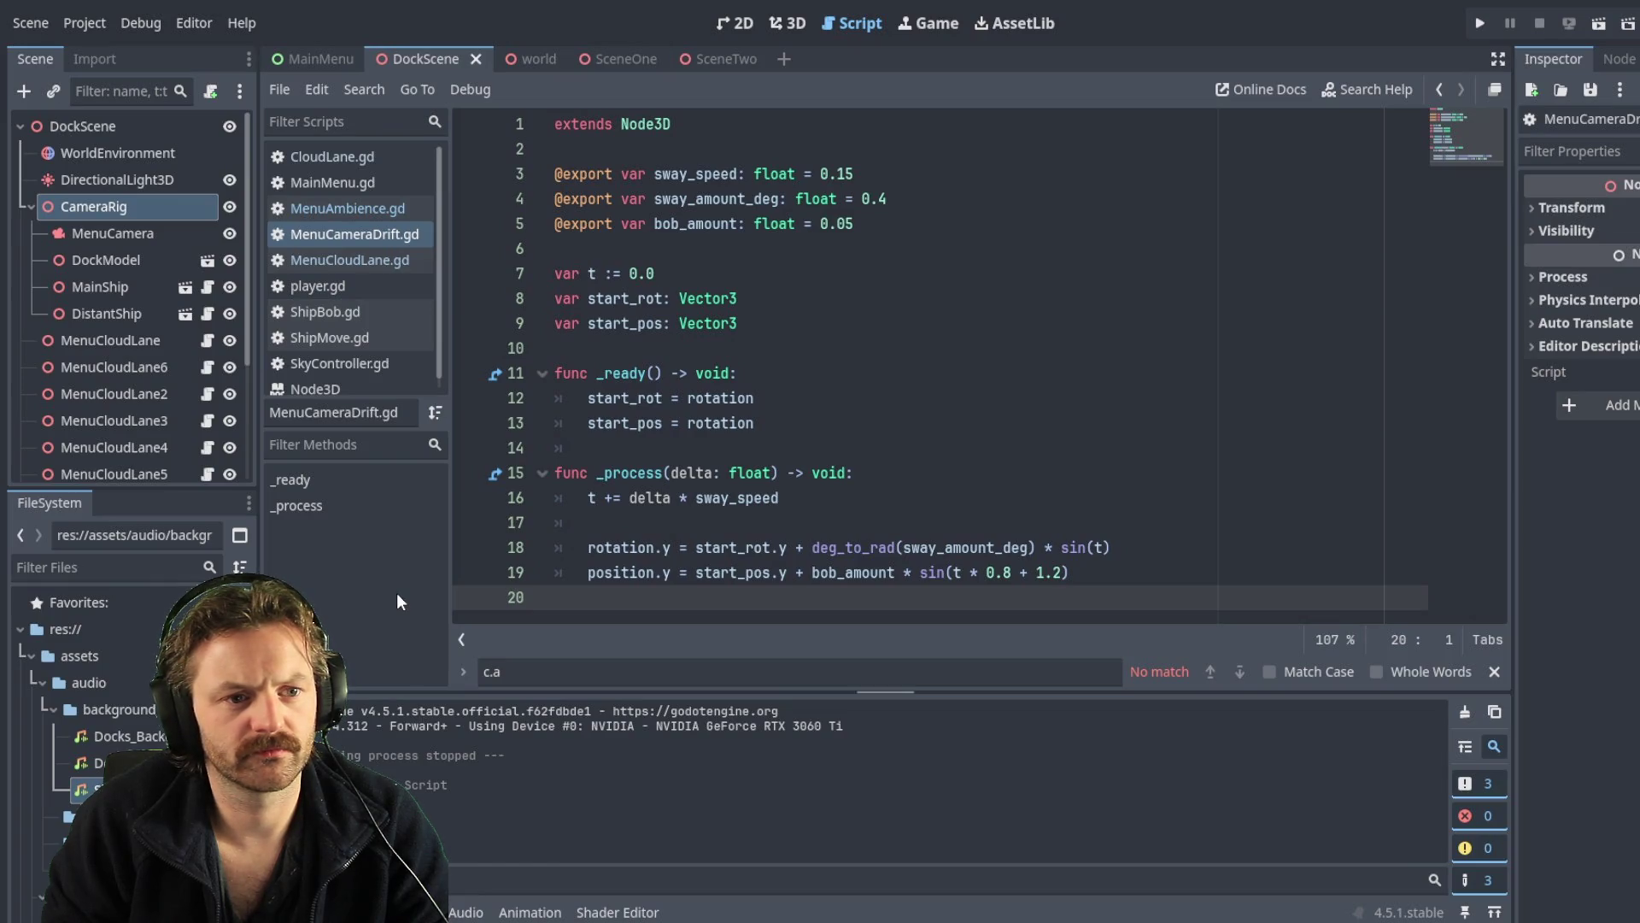
click(787, 23)
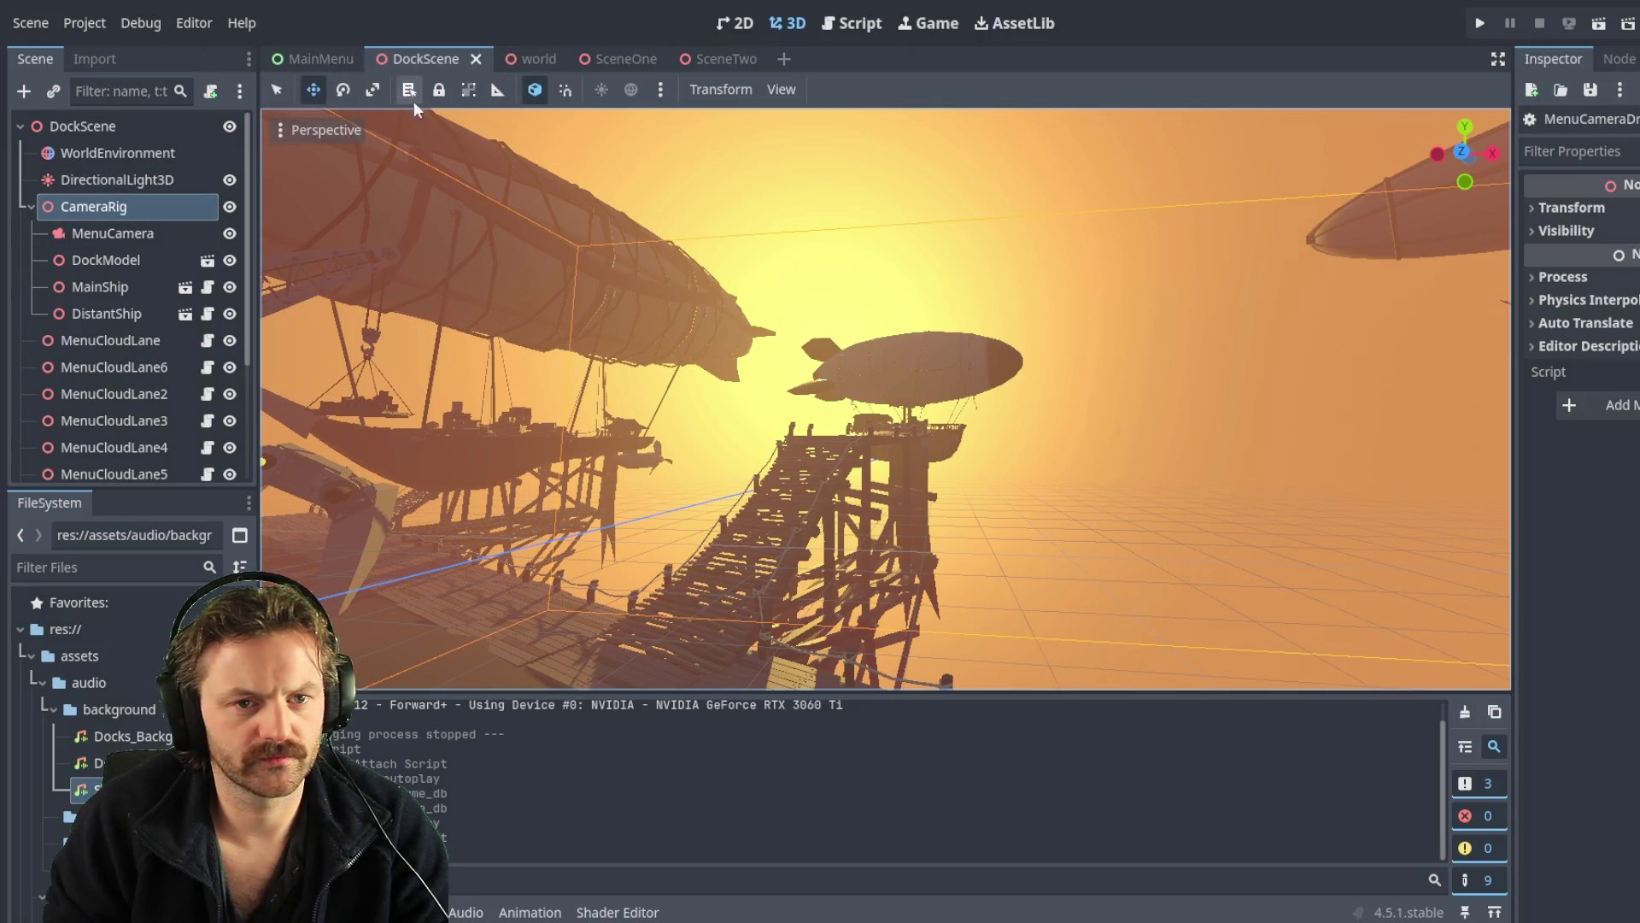
click(858, 24)
- Open MenuCameraDrift.gd from the scripts list and select all of its code
click(381, 259)
click(376, 235)
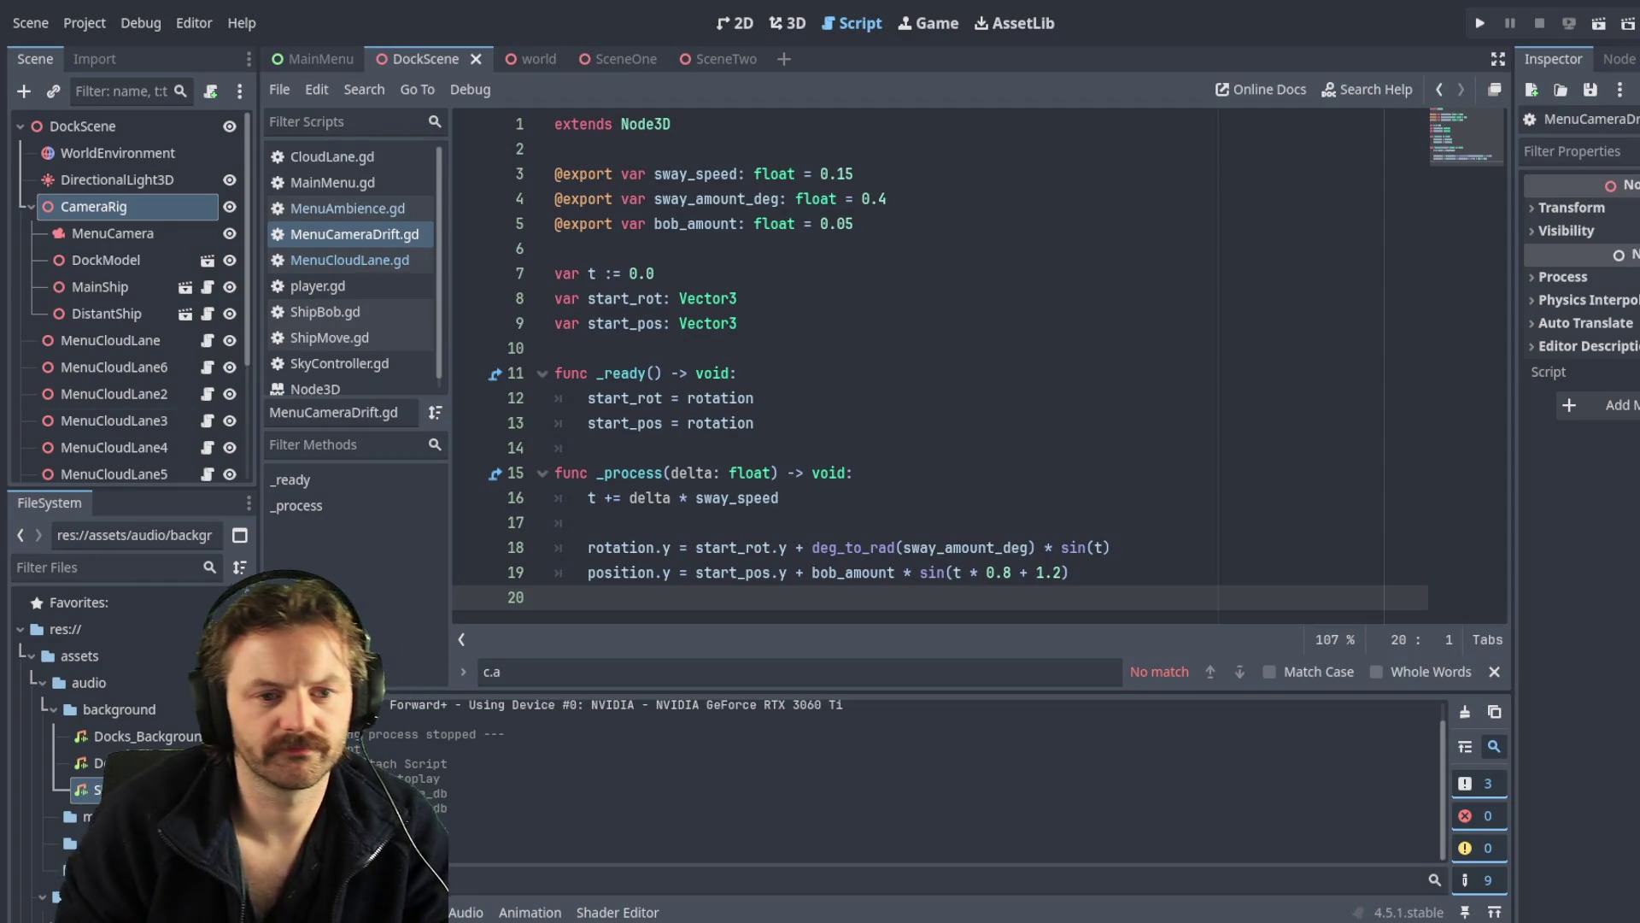
key(ctrl+a)
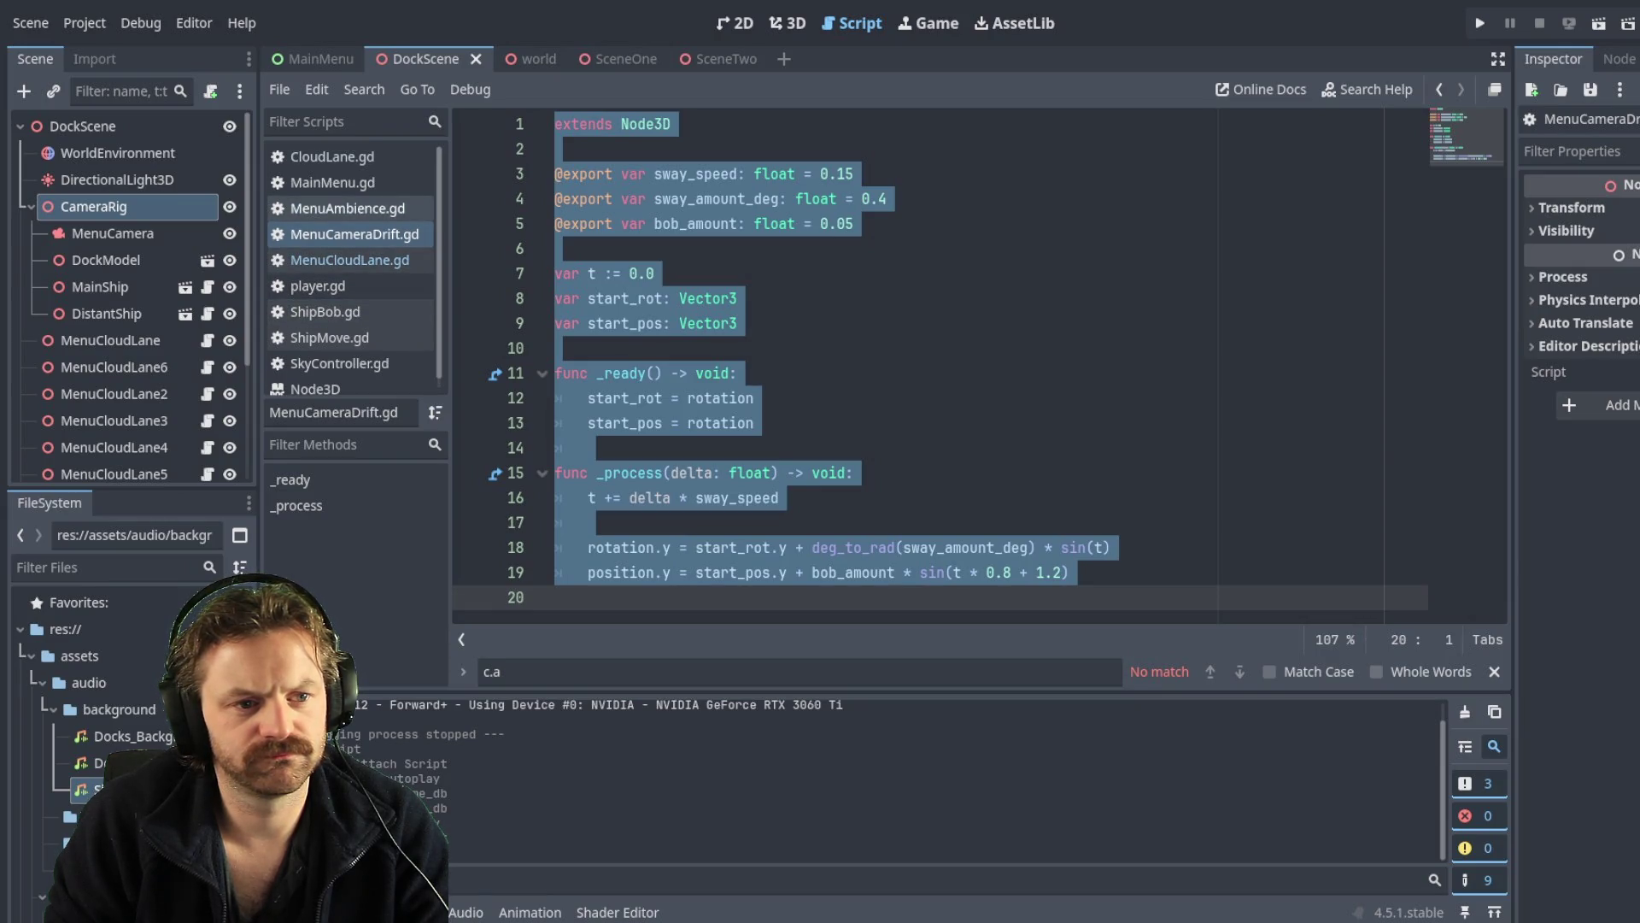
click(359, 208)
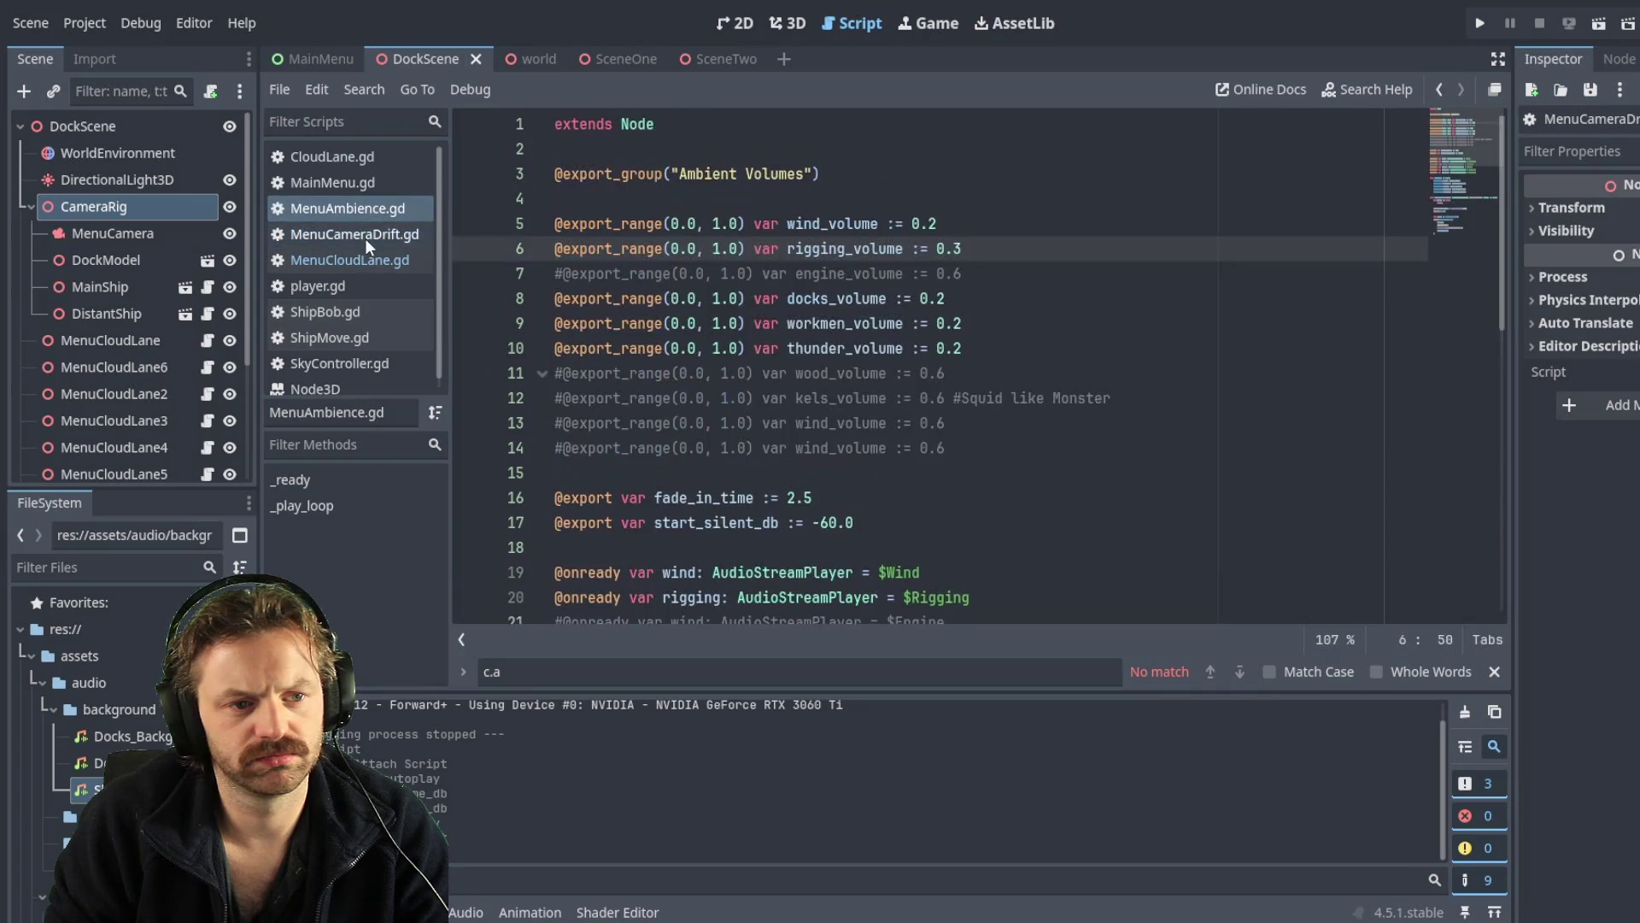
click(366, 237)
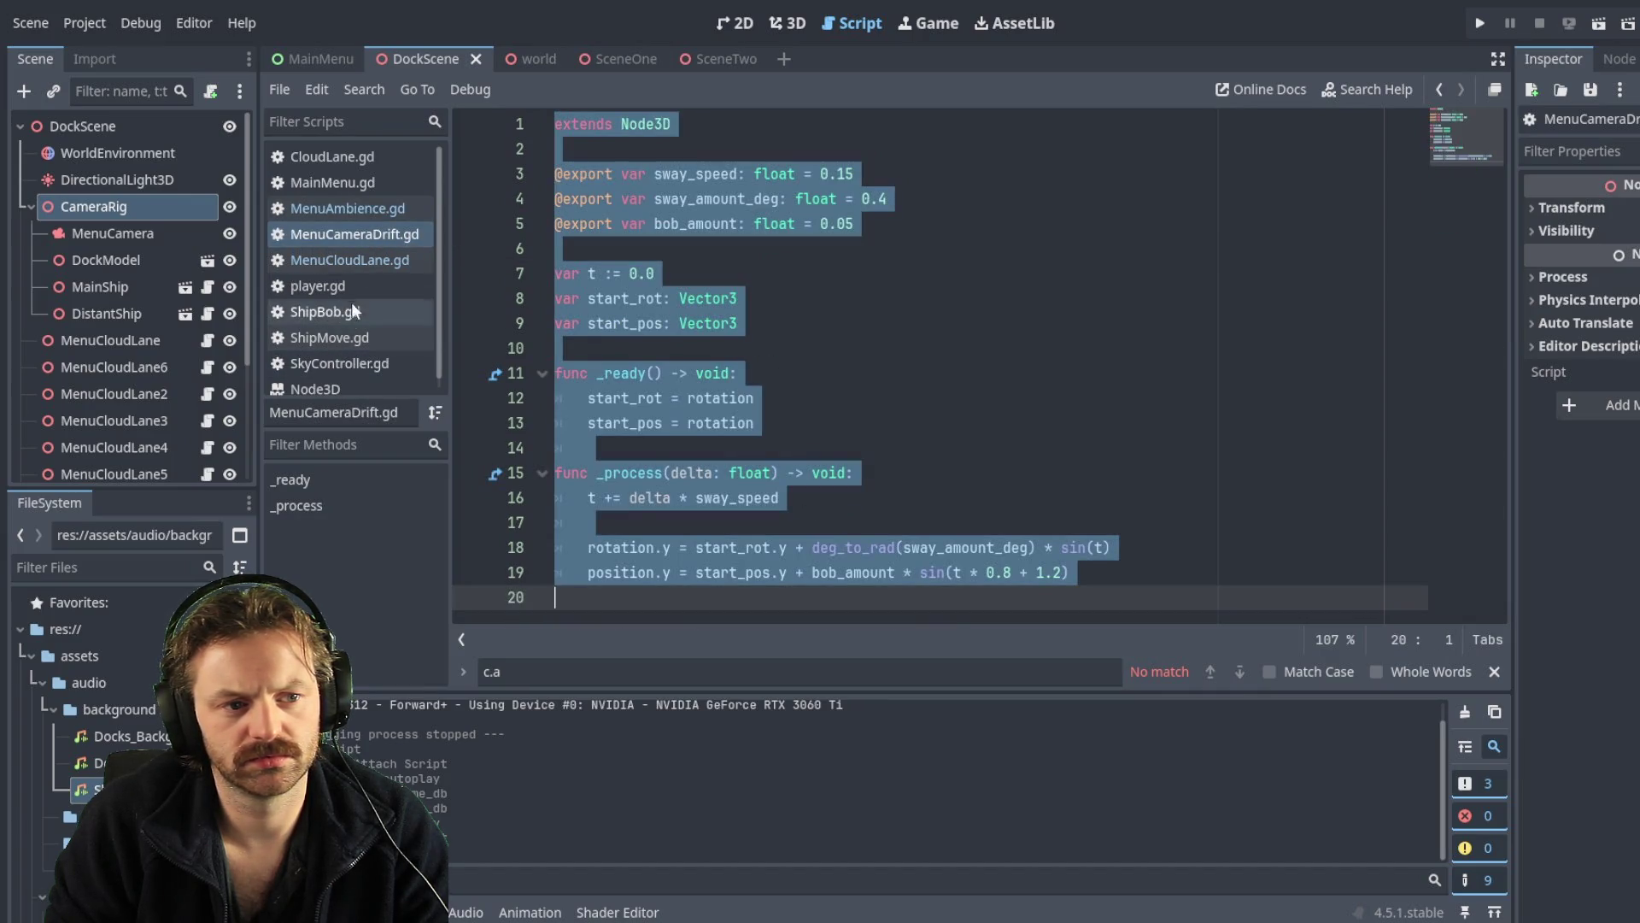
scroll(384, 308, up, 1)
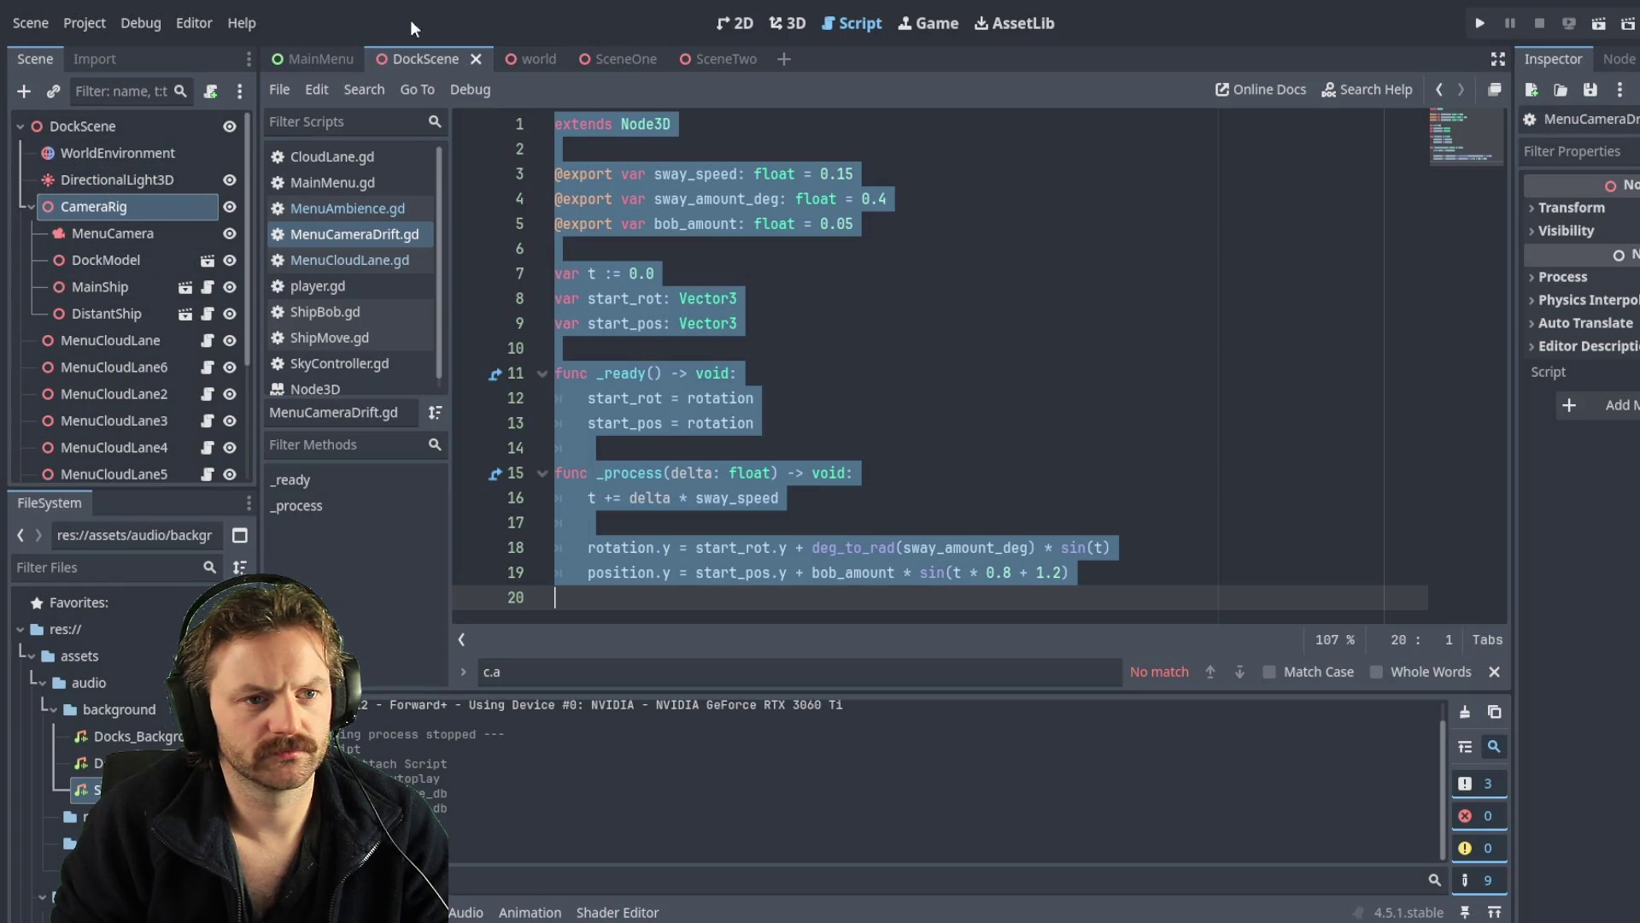
click(538, 58)
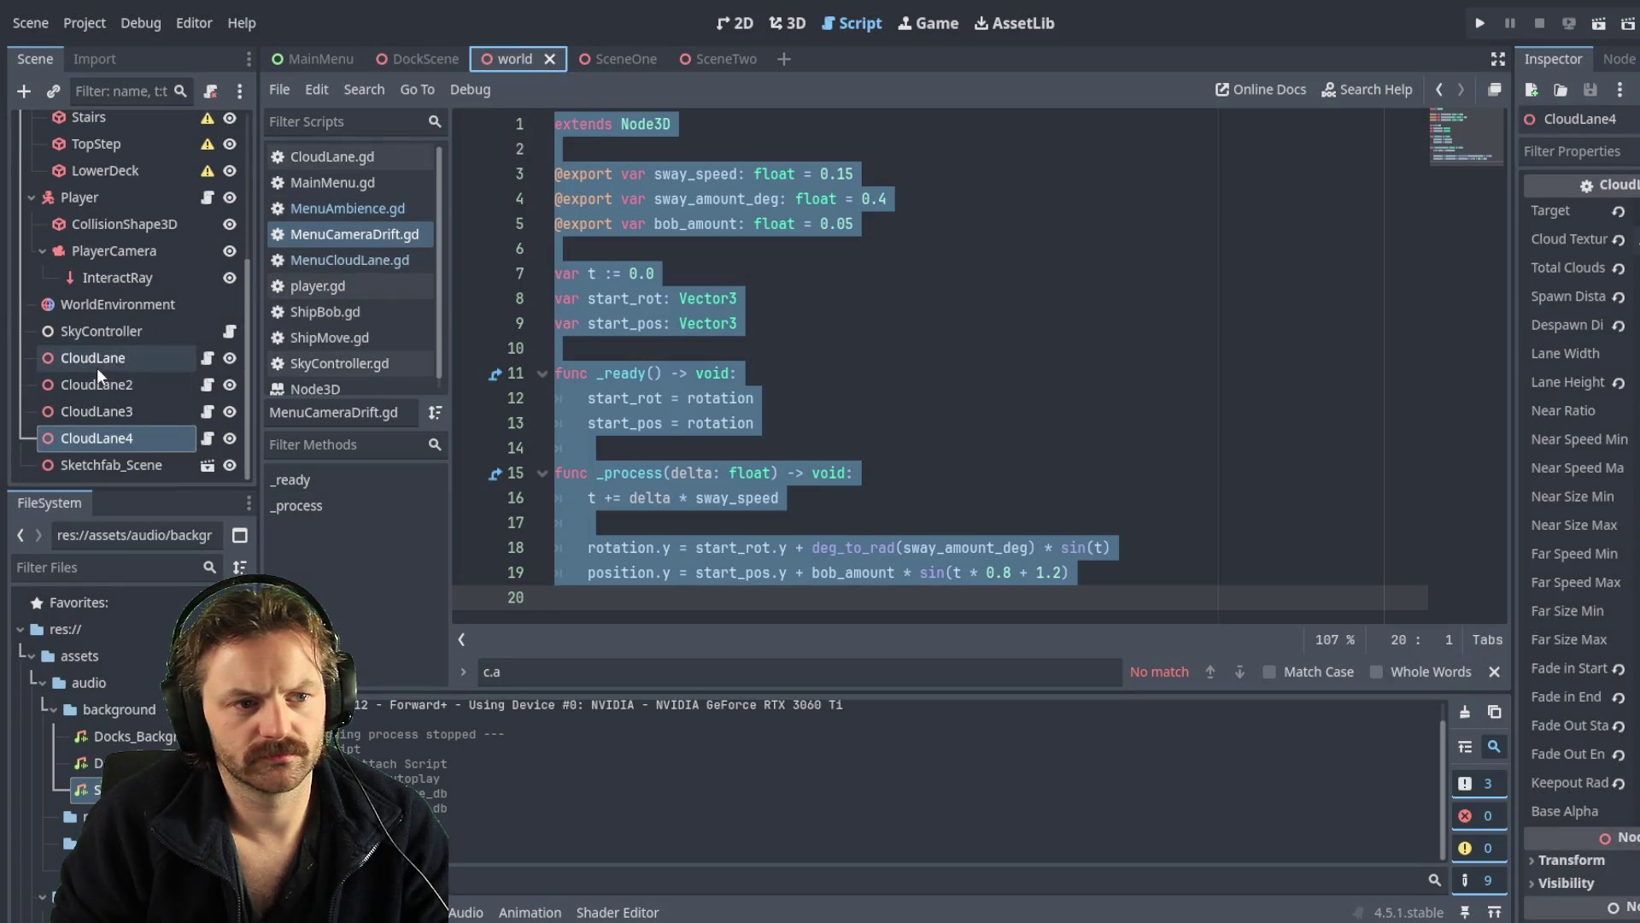
scroll(119, 393, up, 3)
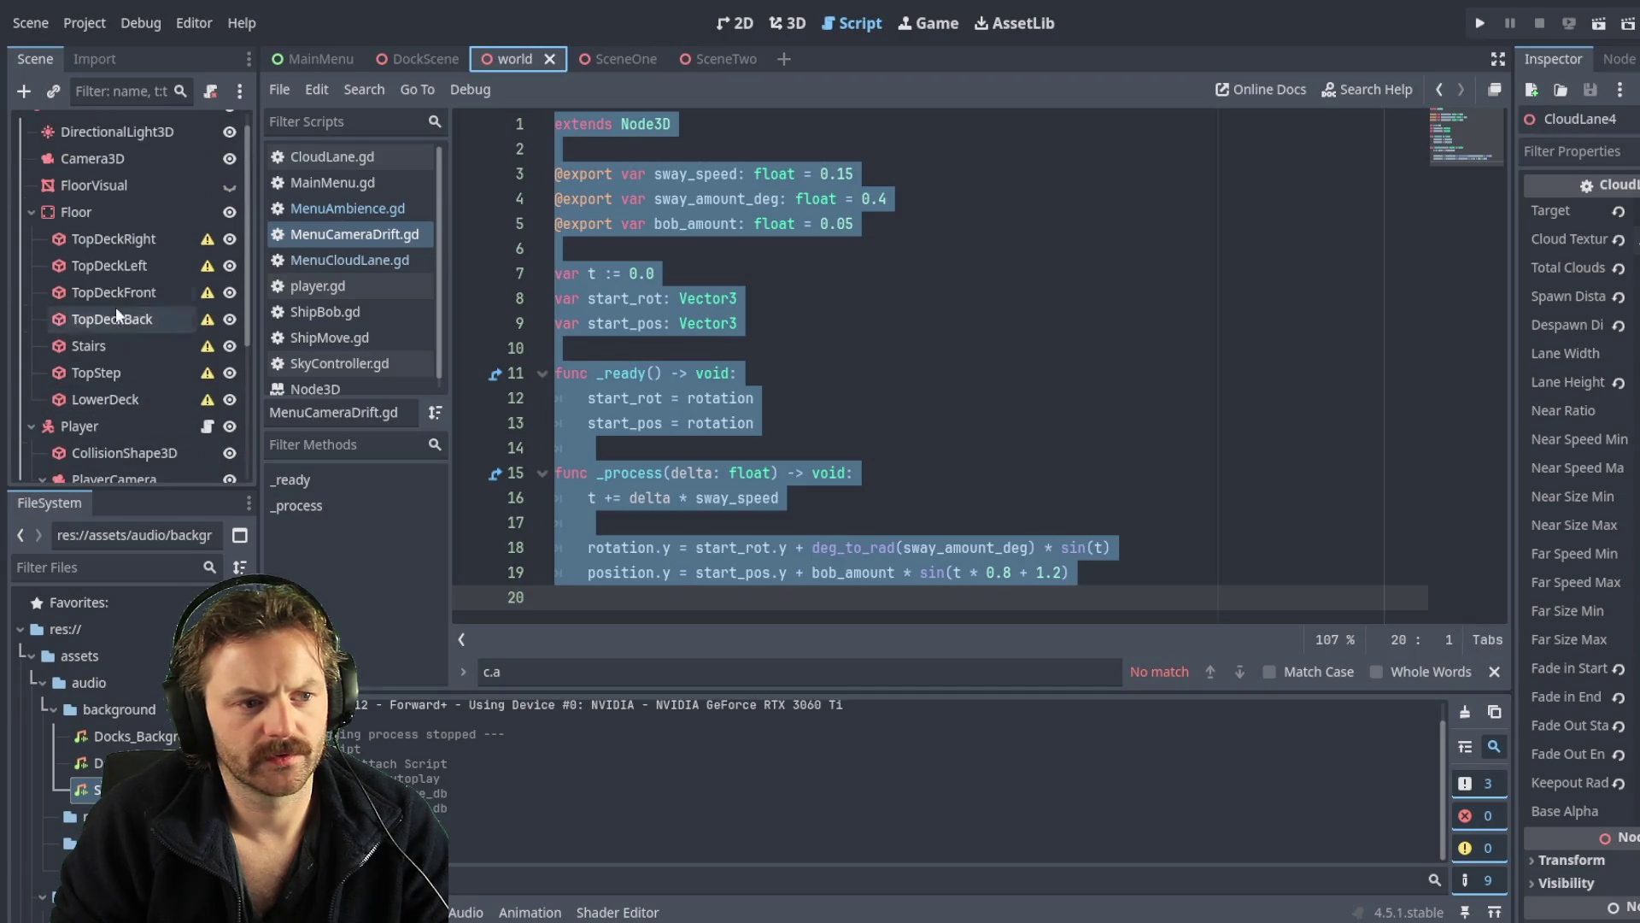
click(101, 423)
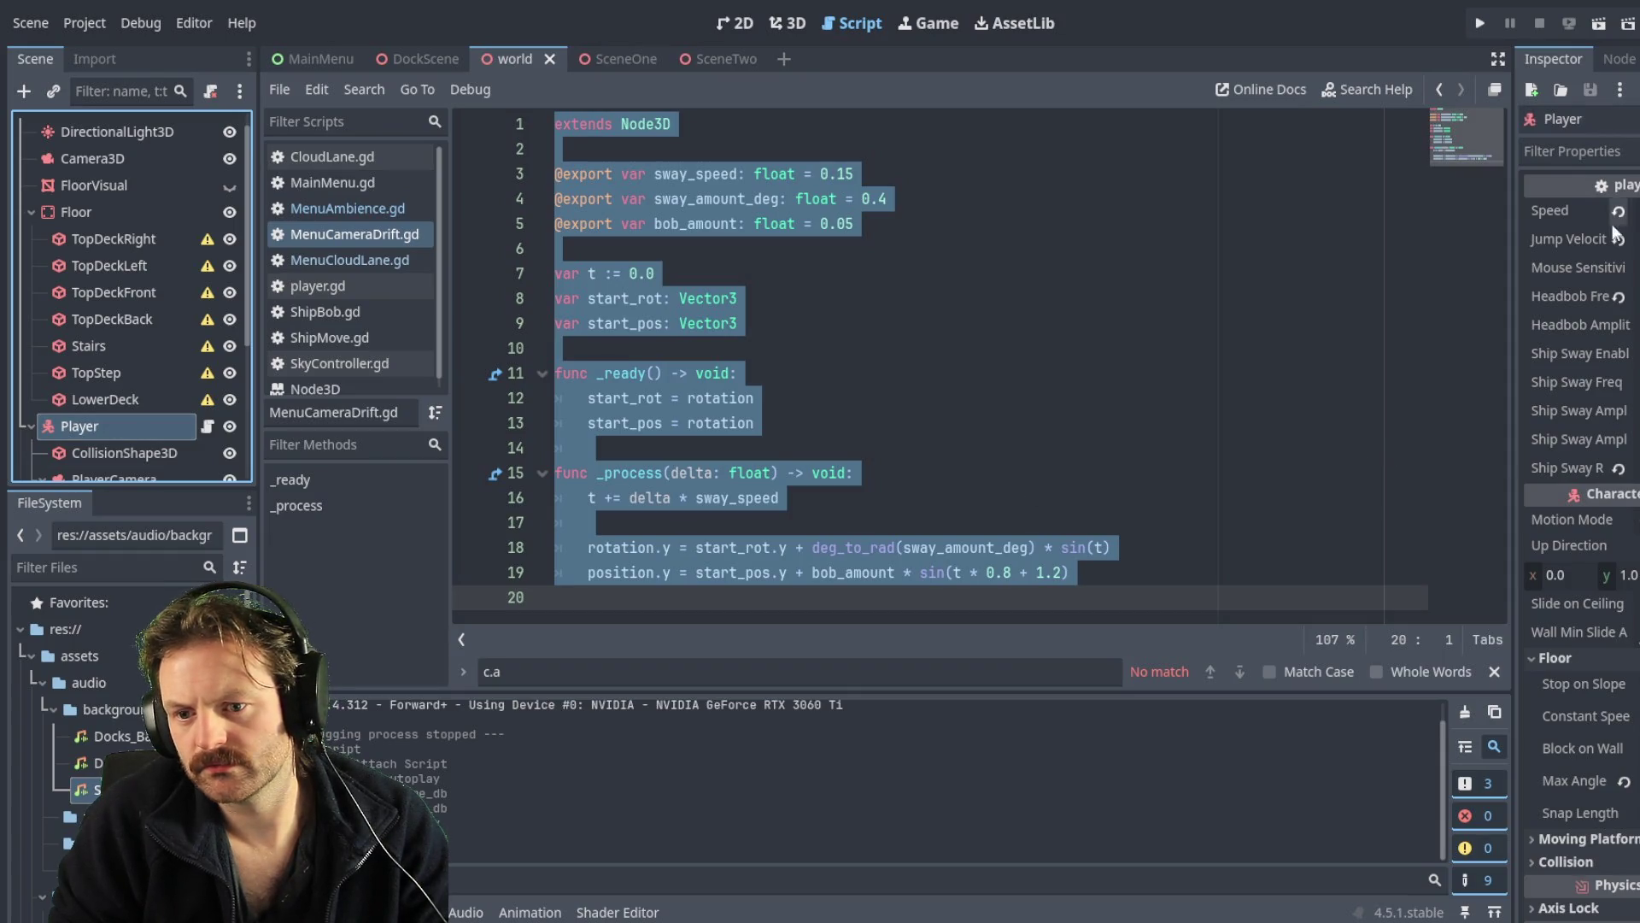
scroll(1624, 665, down, 5)
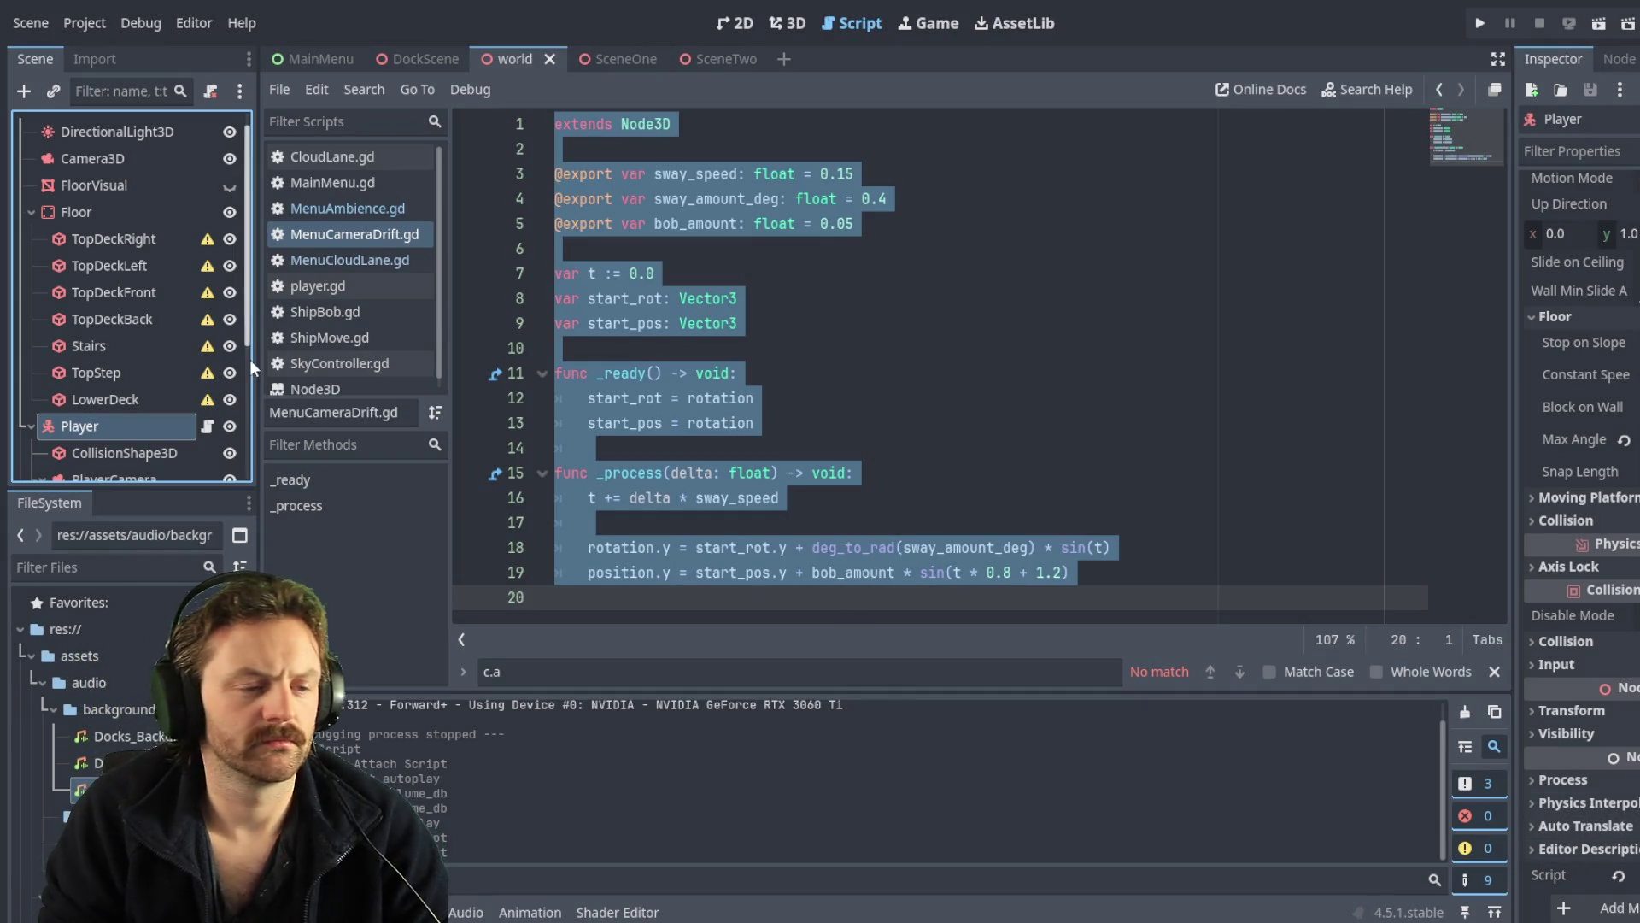
click(127, 212)
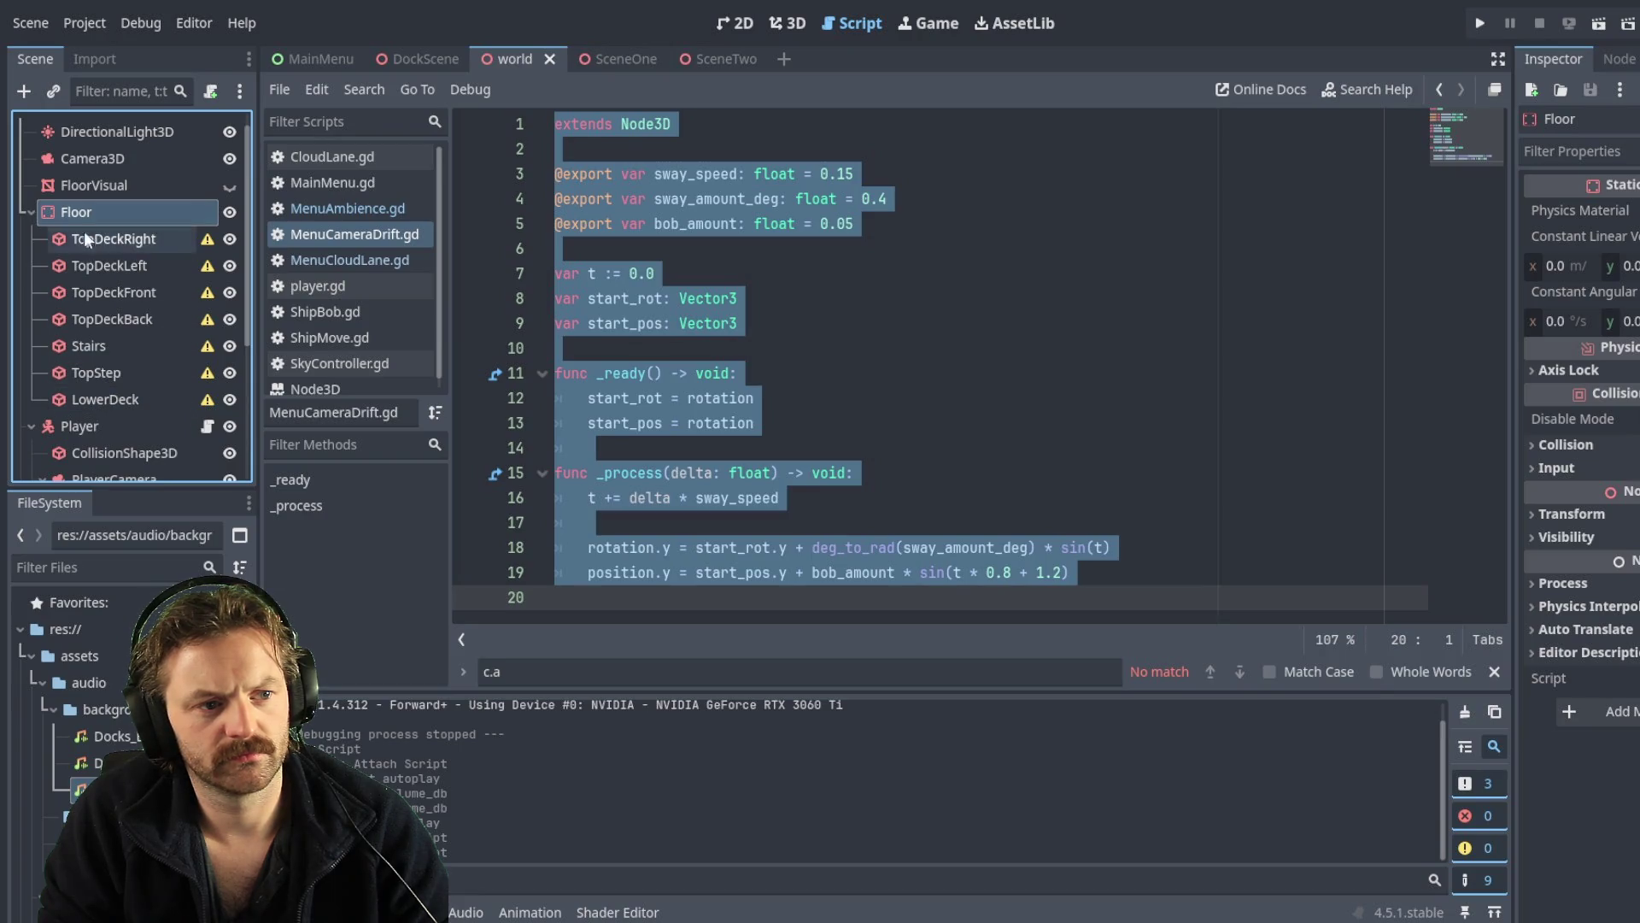
click(94, 185)
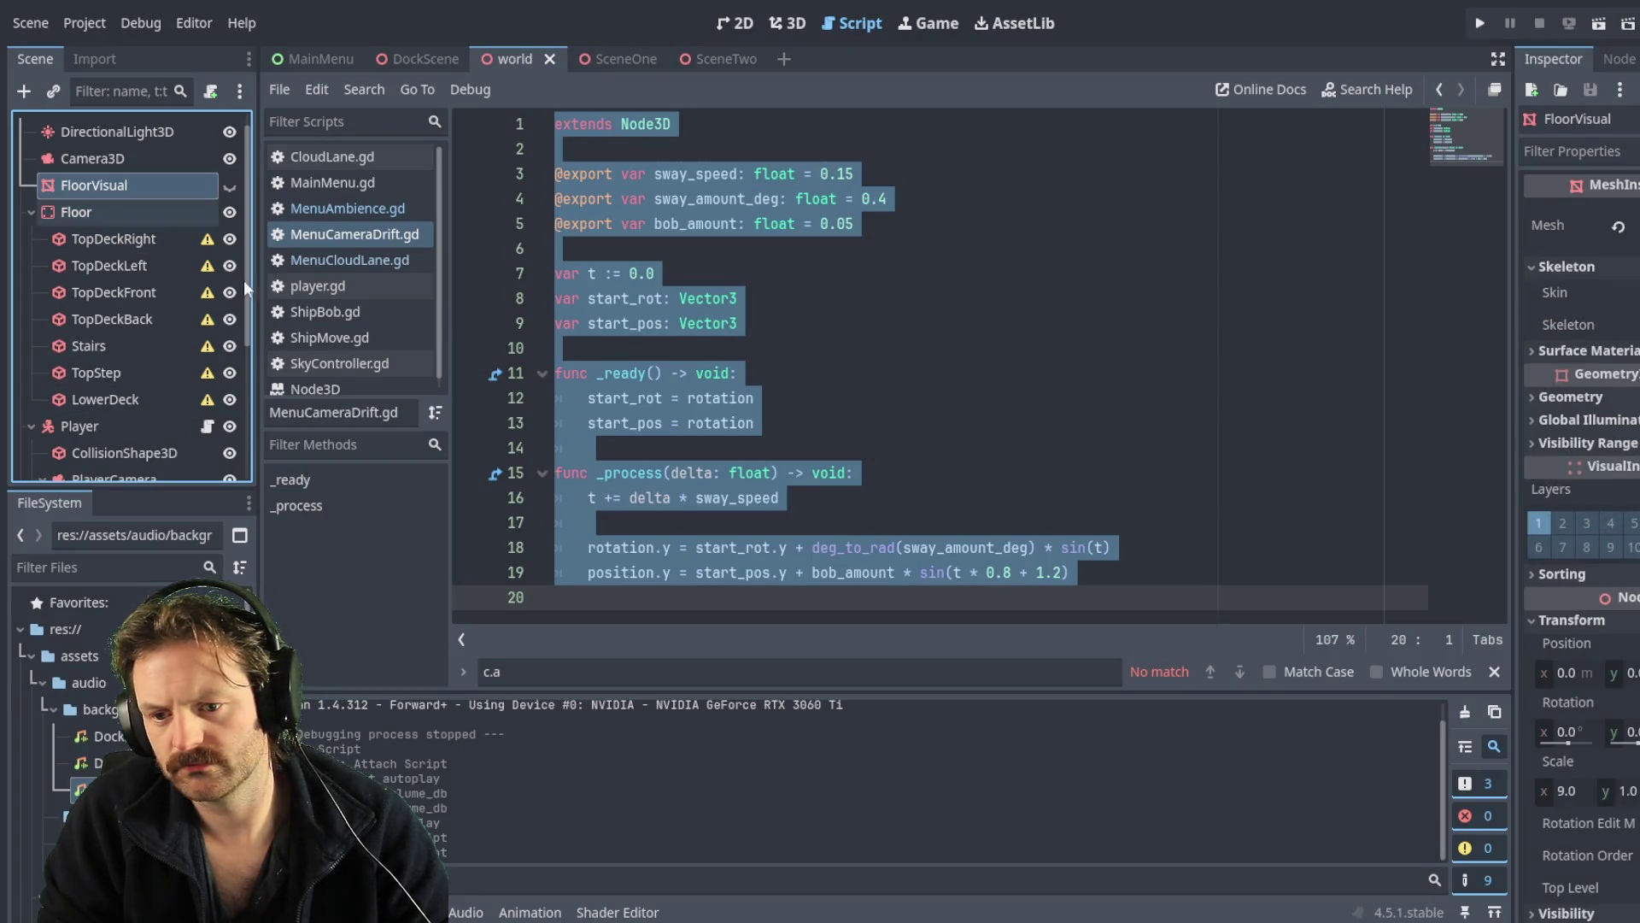
scroll(1603, 634, down, 2)
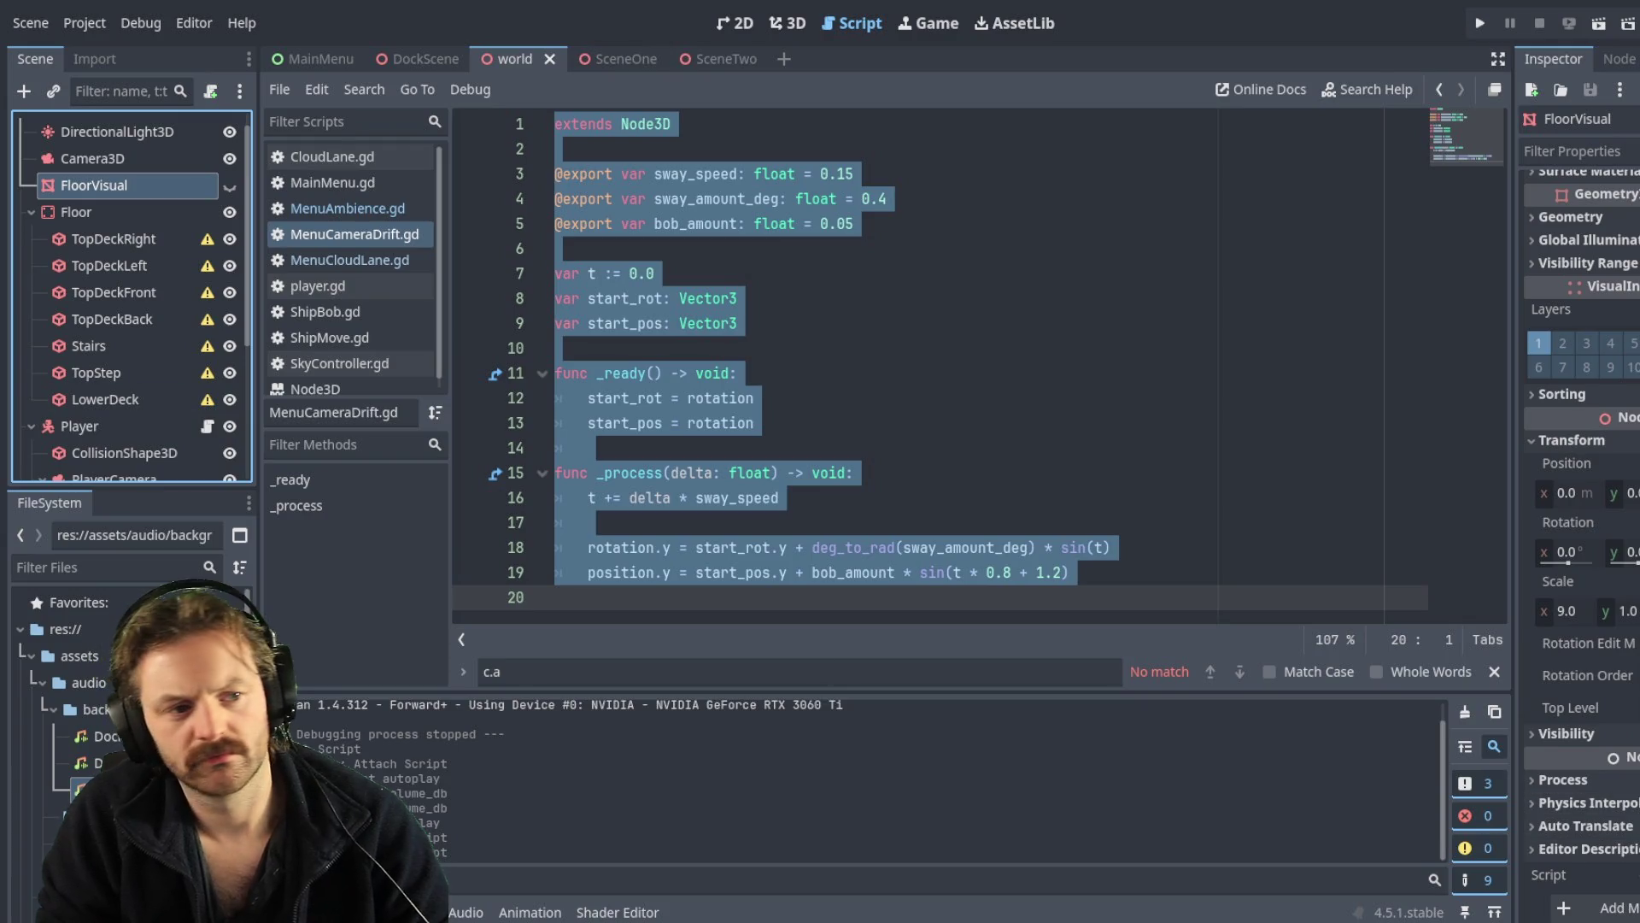
click(93, 157)
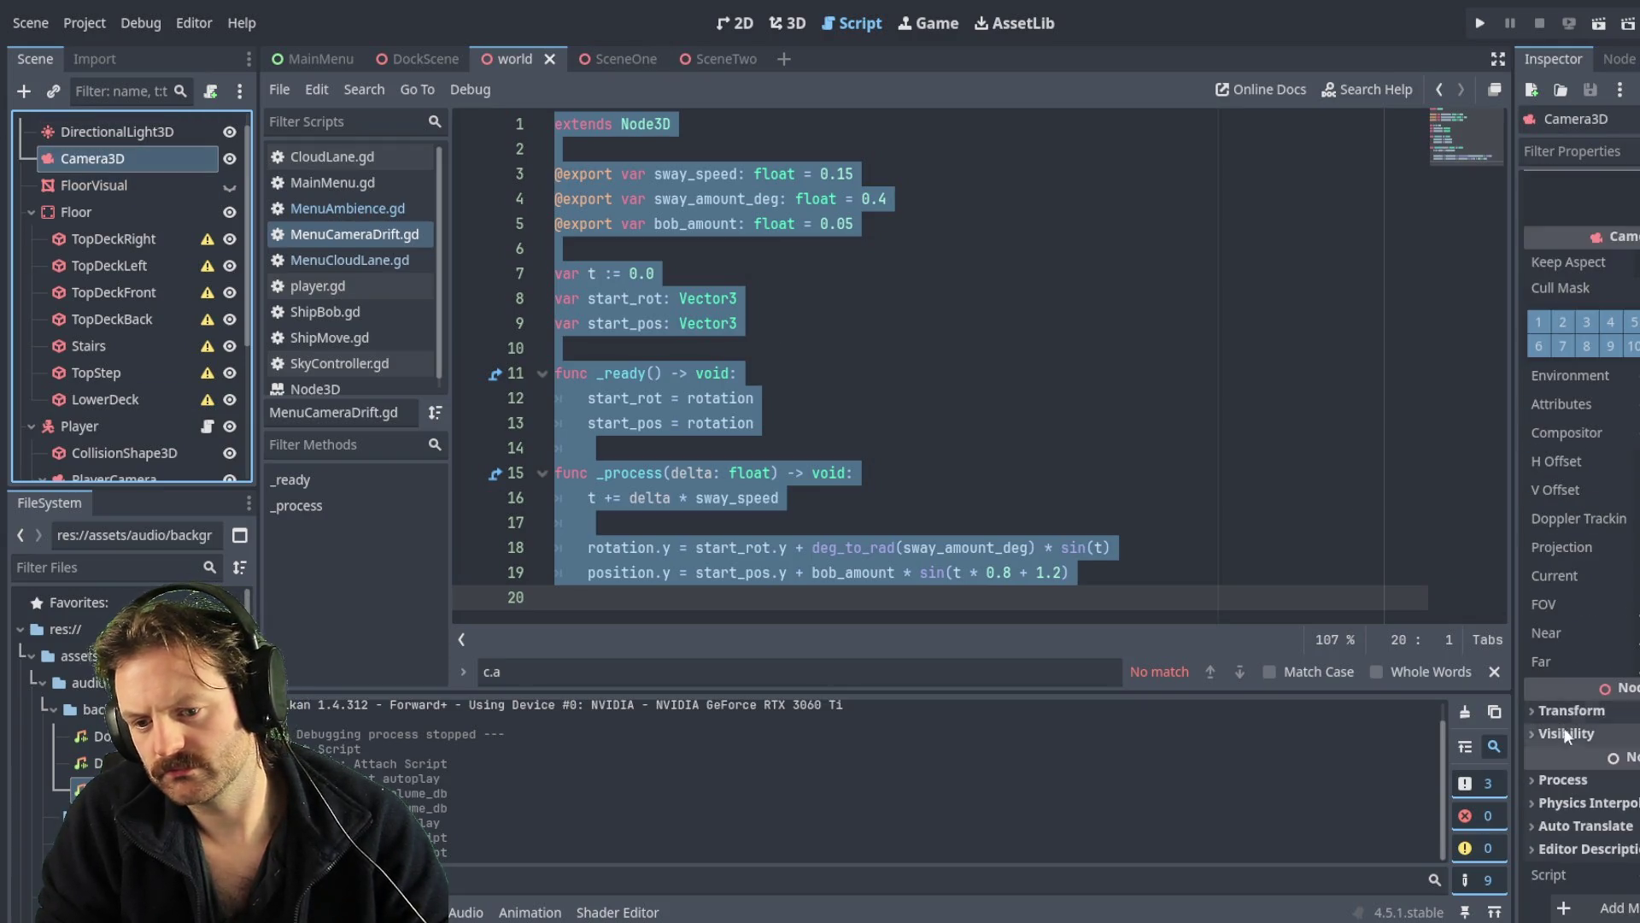
scroll(117, 137, up, 1)
scroll(115, 171, down, 5)
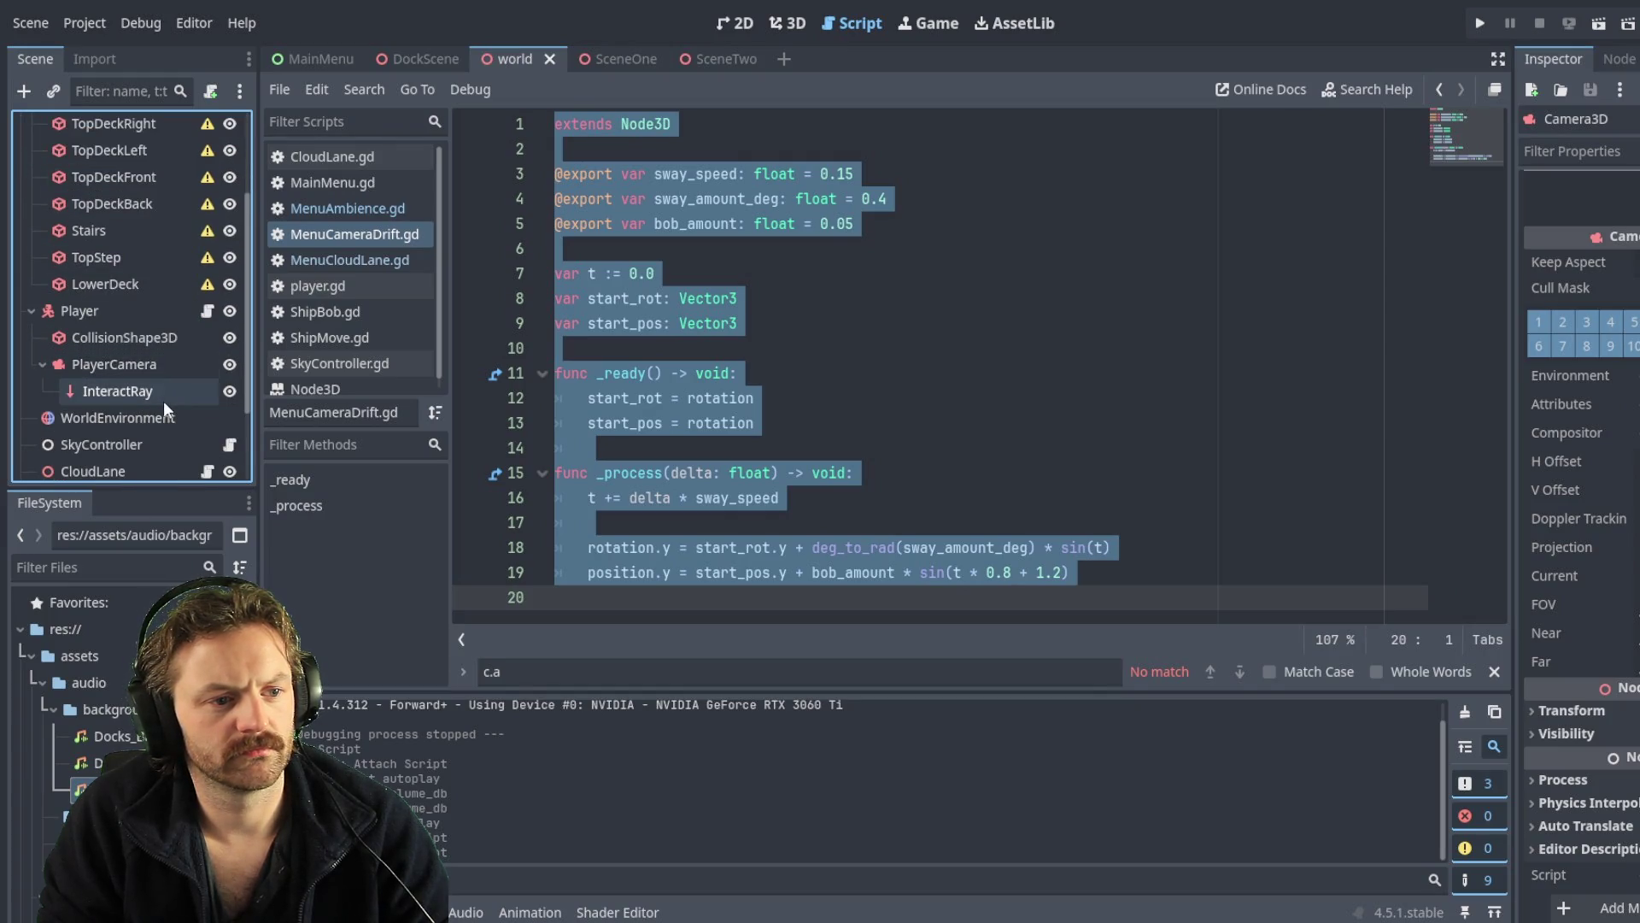
scroll(152, 376, down, 2)
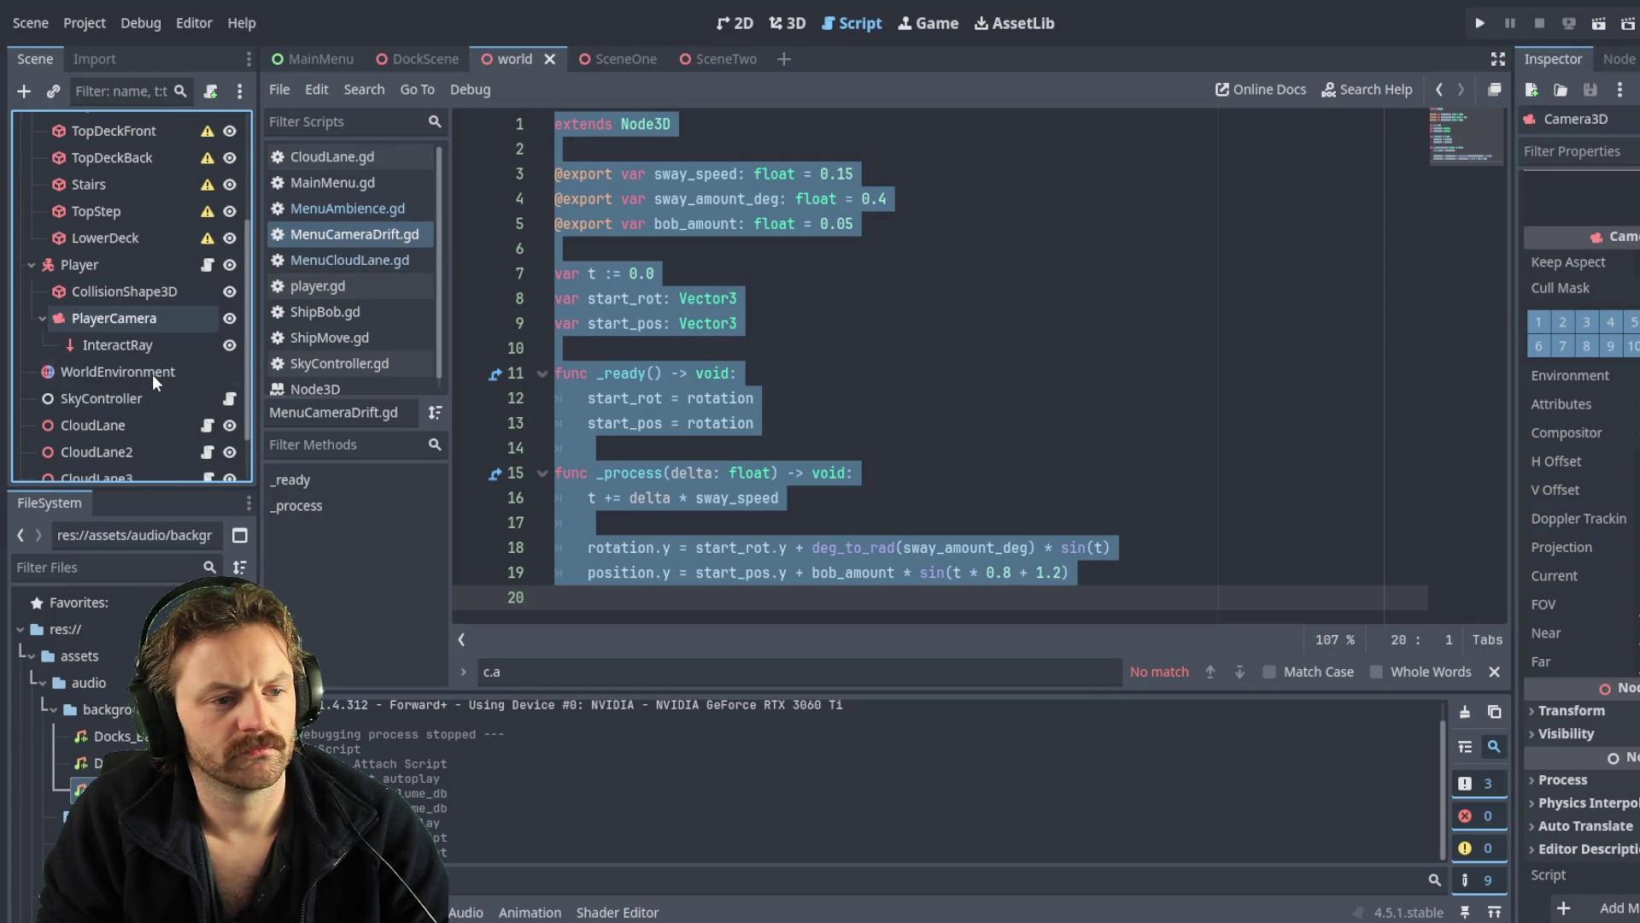
click(126, 290)
key(Down)
key(Down)
click(787, 23)
click(859, 26)
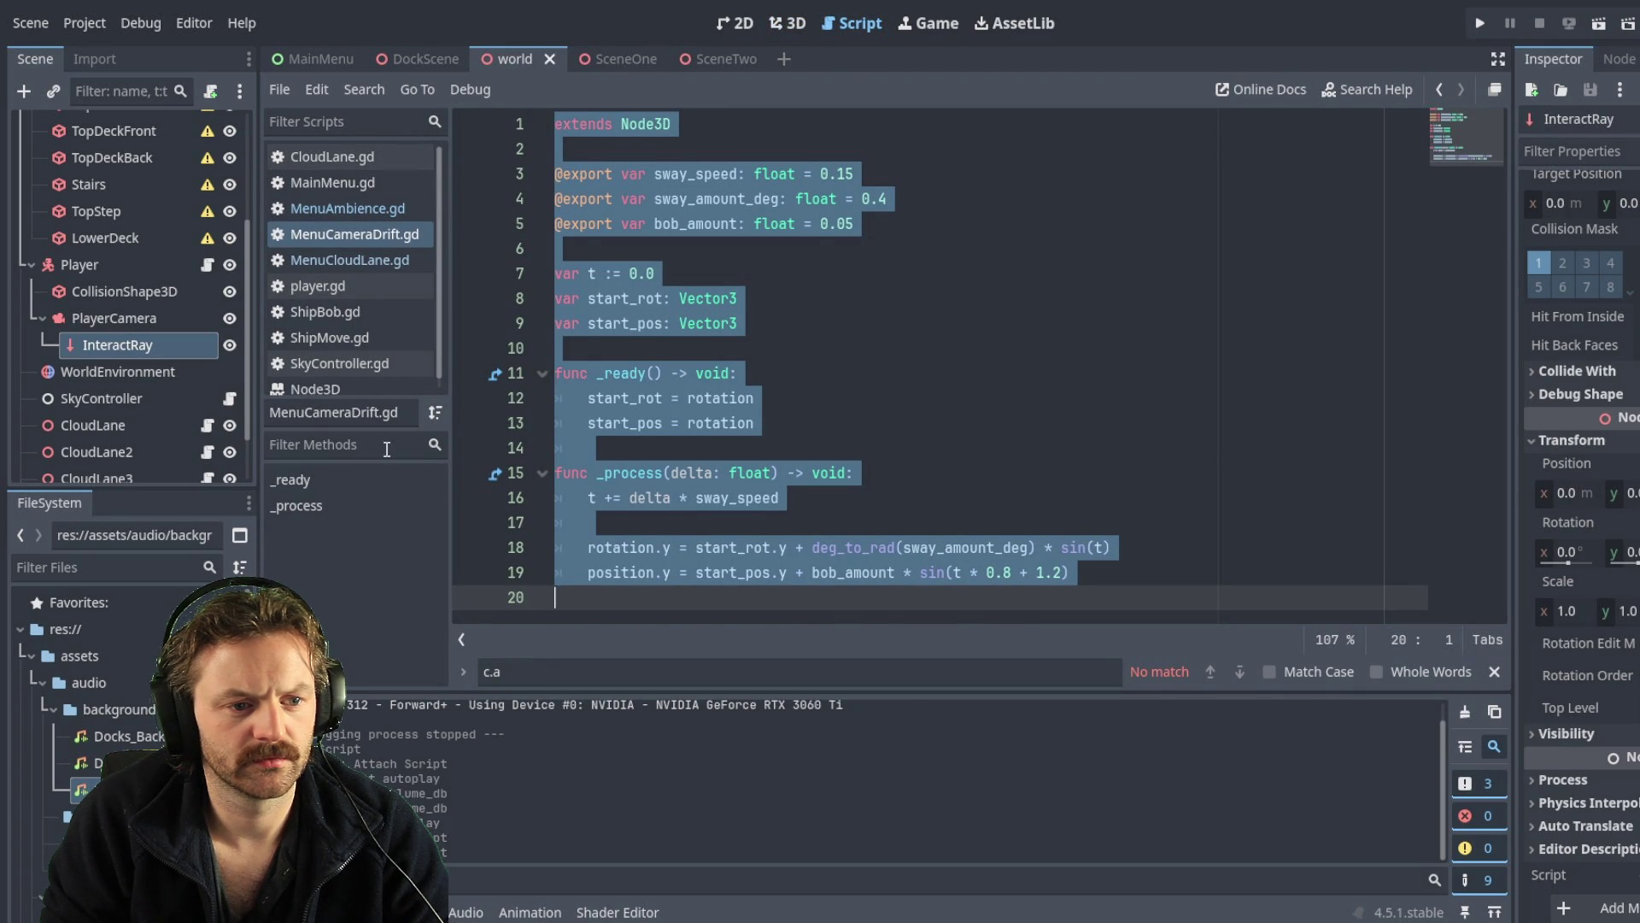
click(321, 487)
click(316, 509)
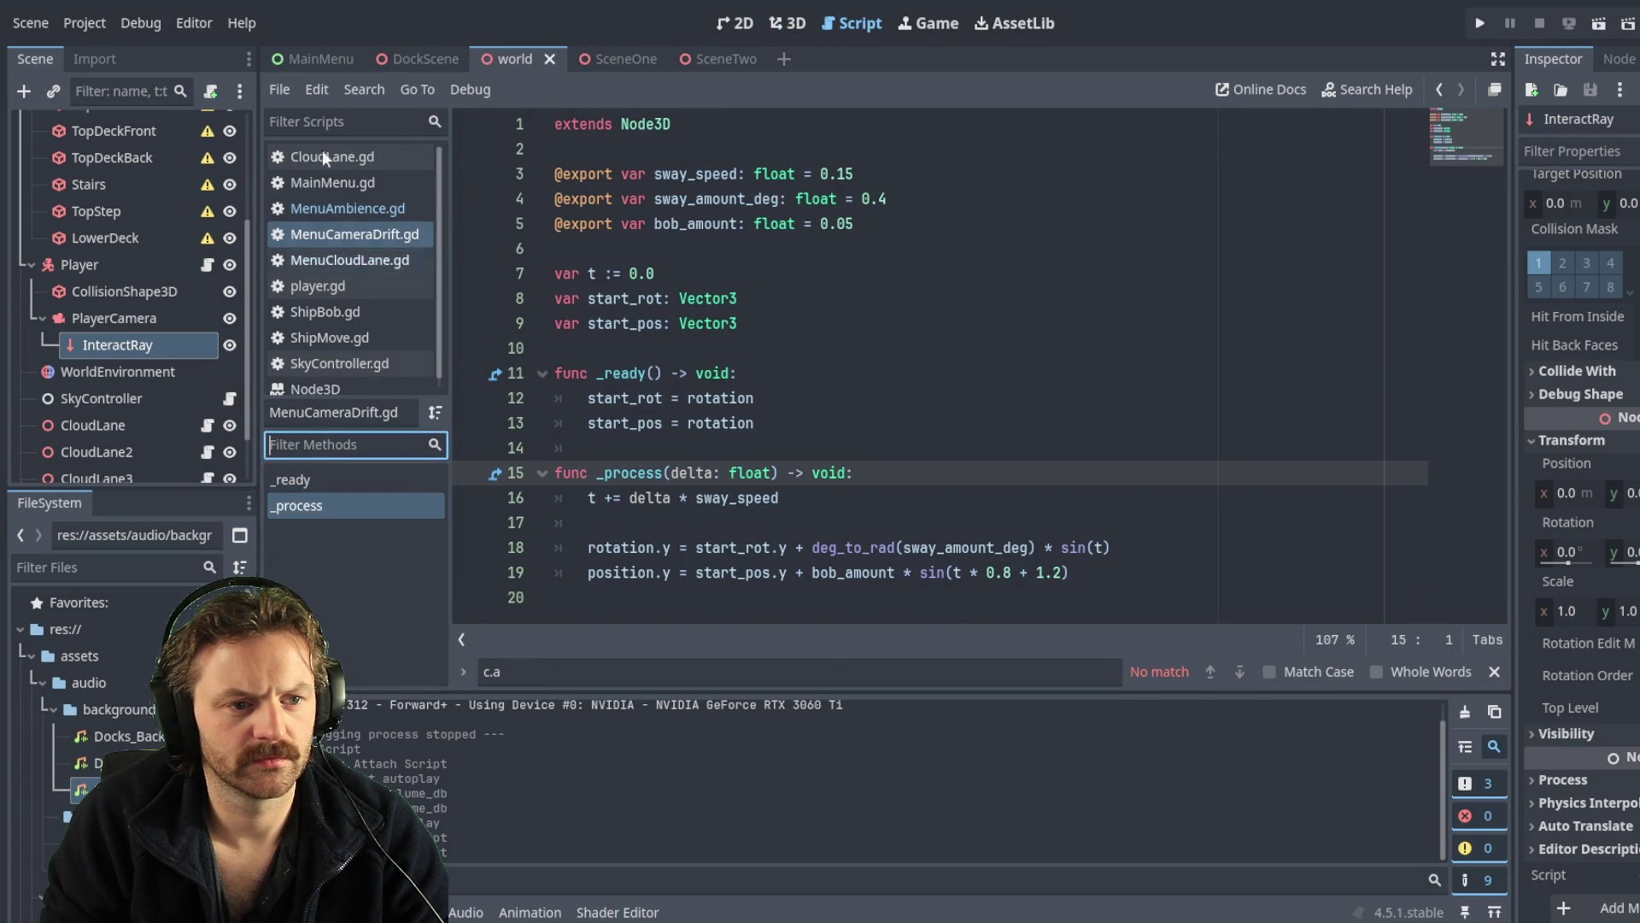
click(328, 124)
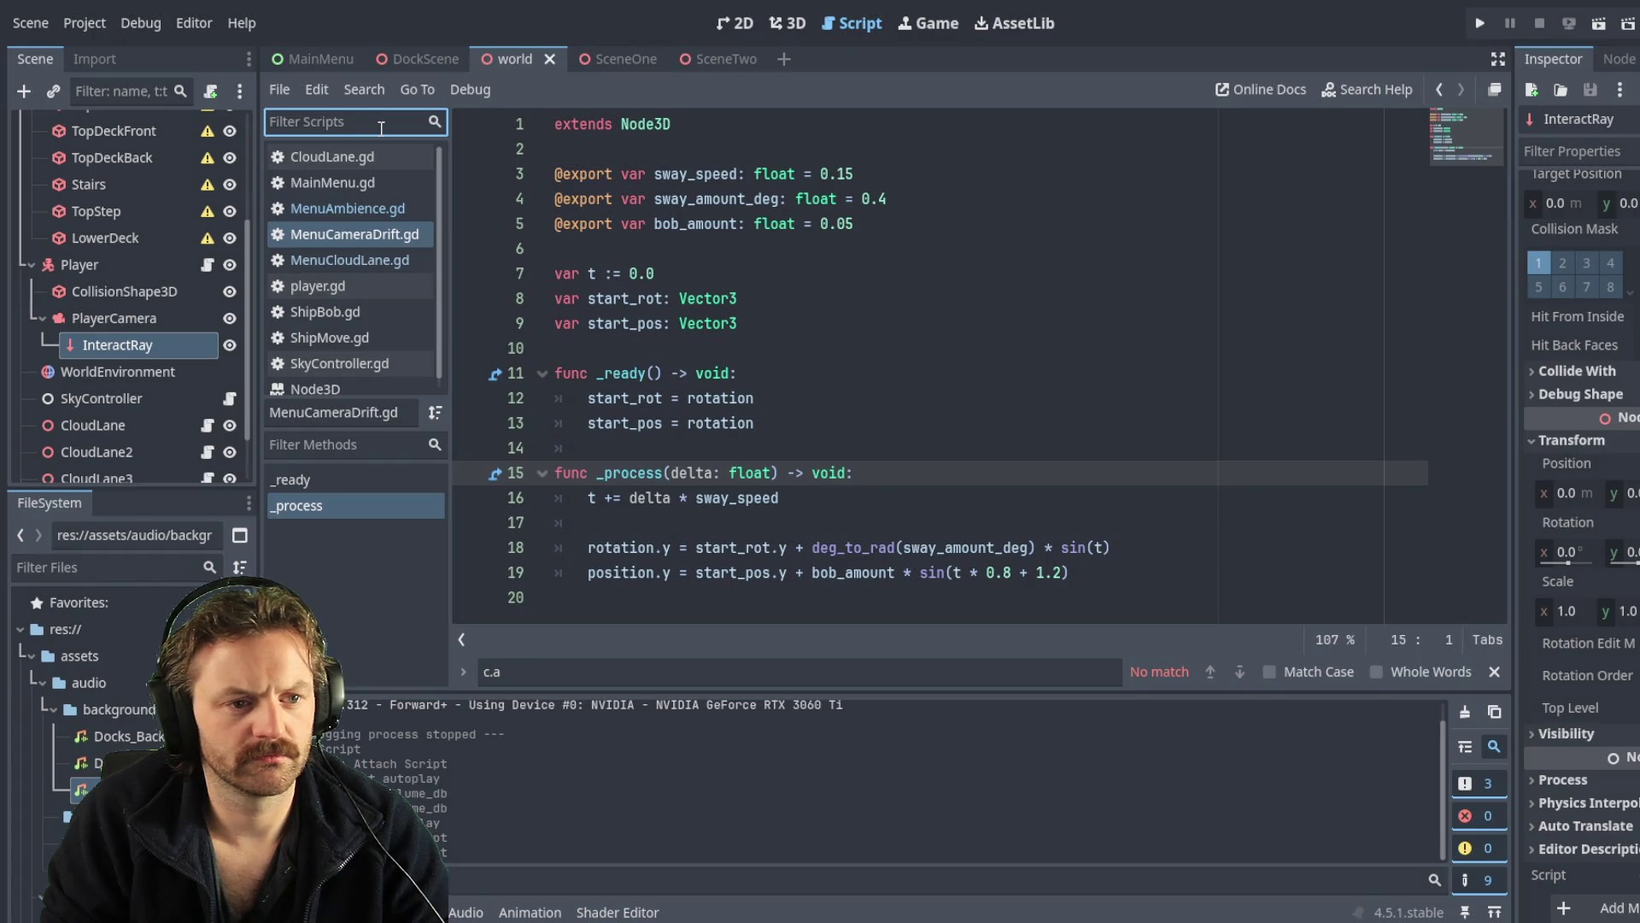
text(s)
key(BackSpace)
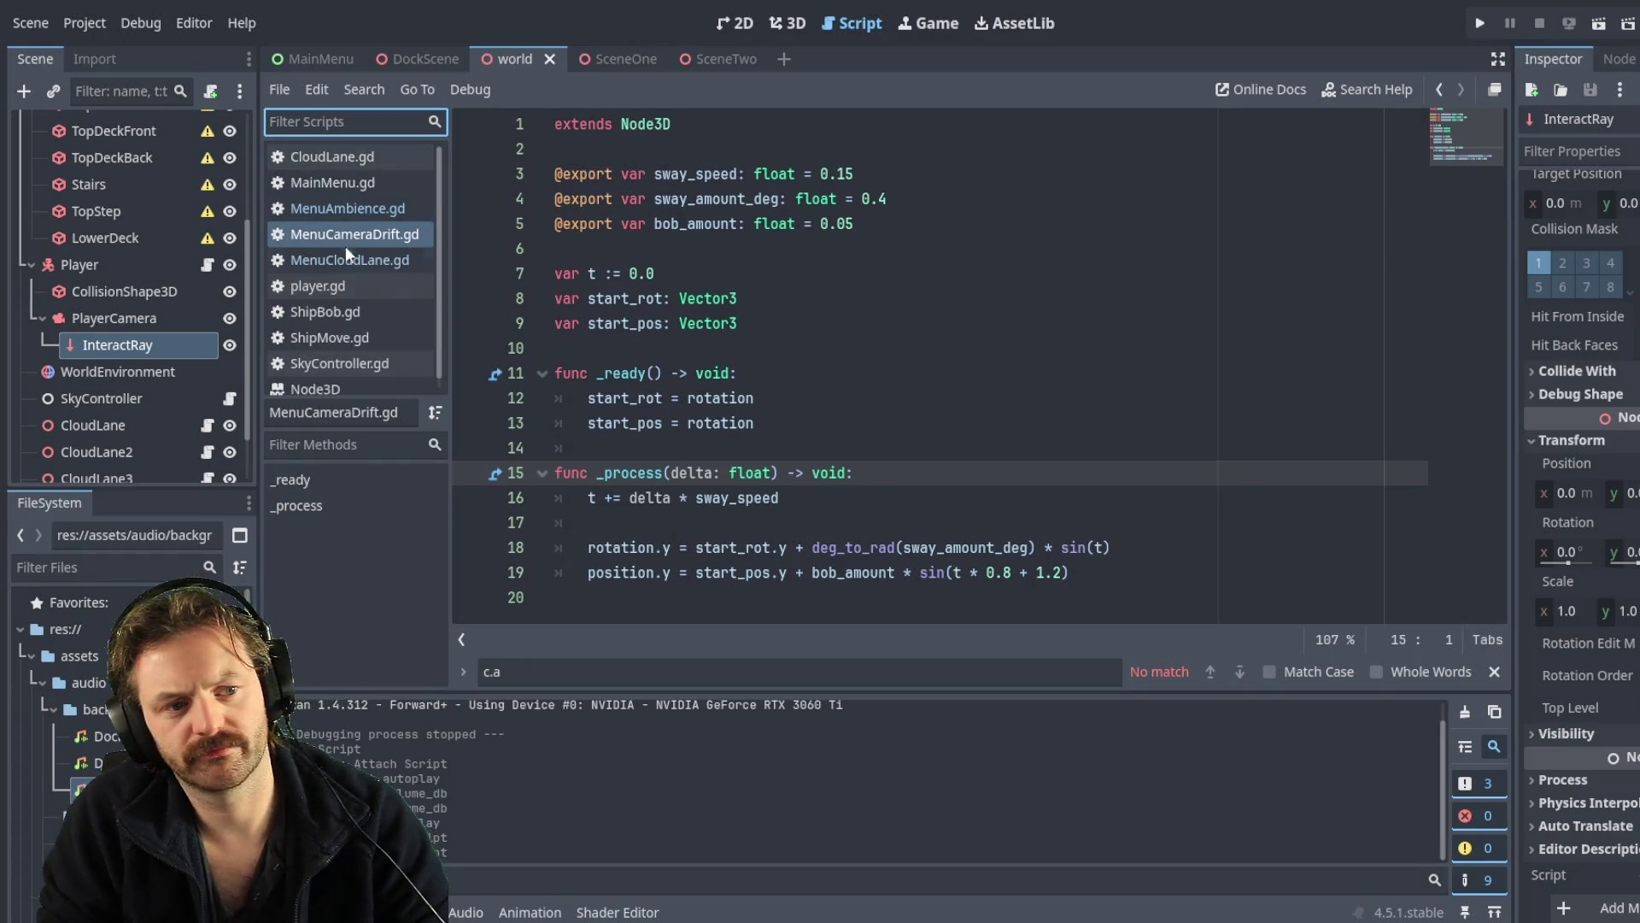
click(353, 228)
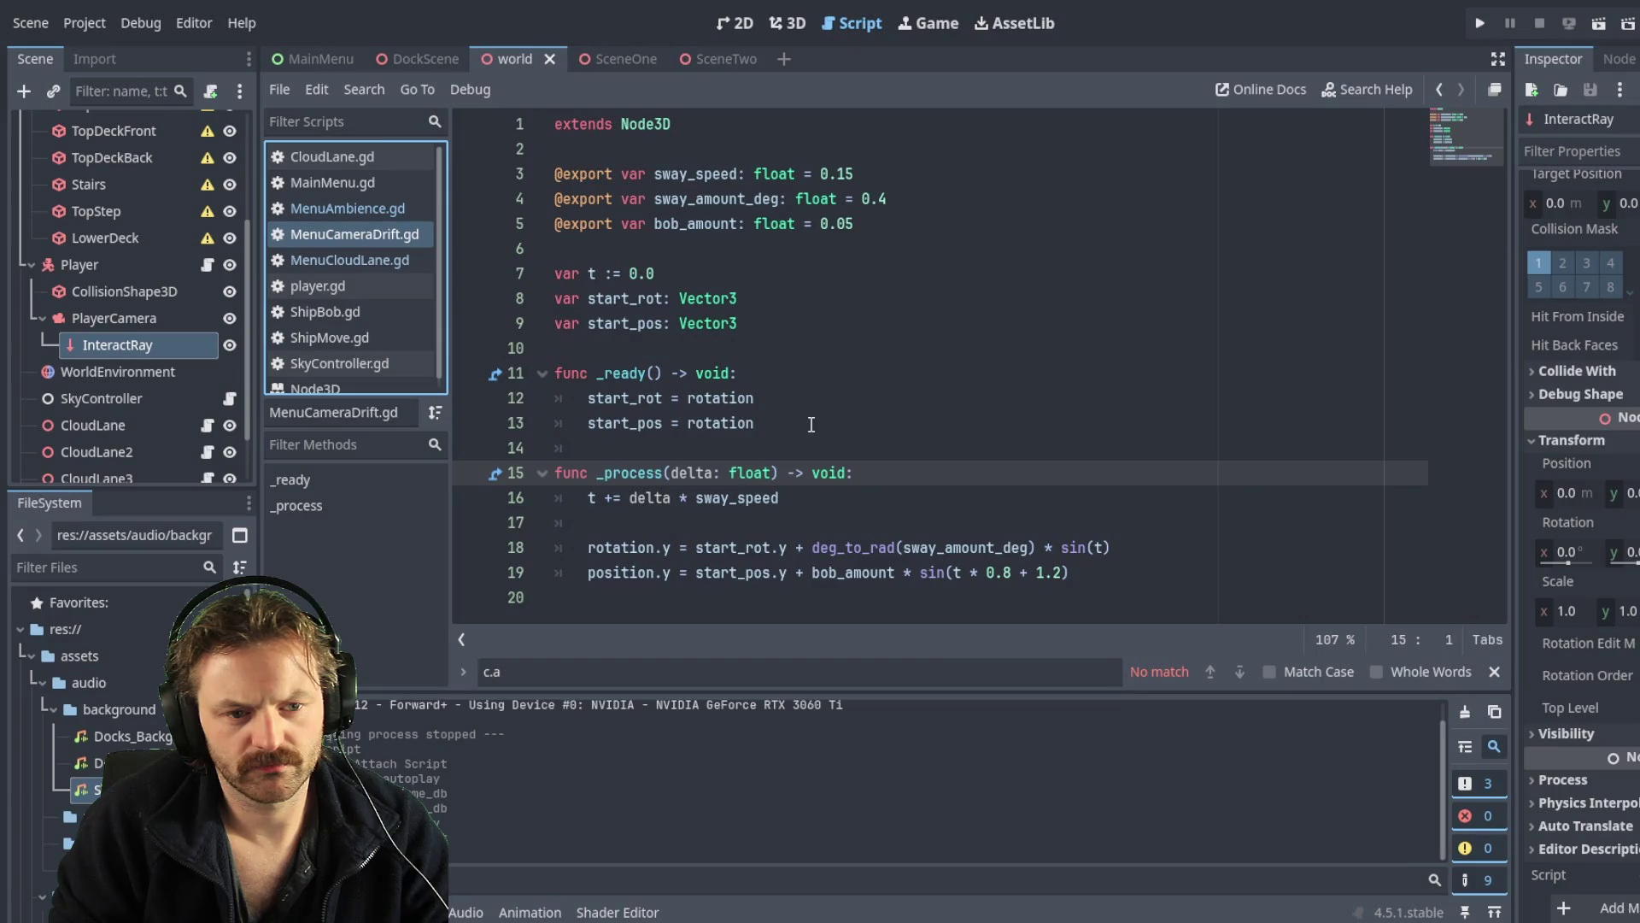
- Change 'rotation' to 'position' on line 13 so start_pos copies position, save, and run the project
click(712, 409)
double_click(718, 423)
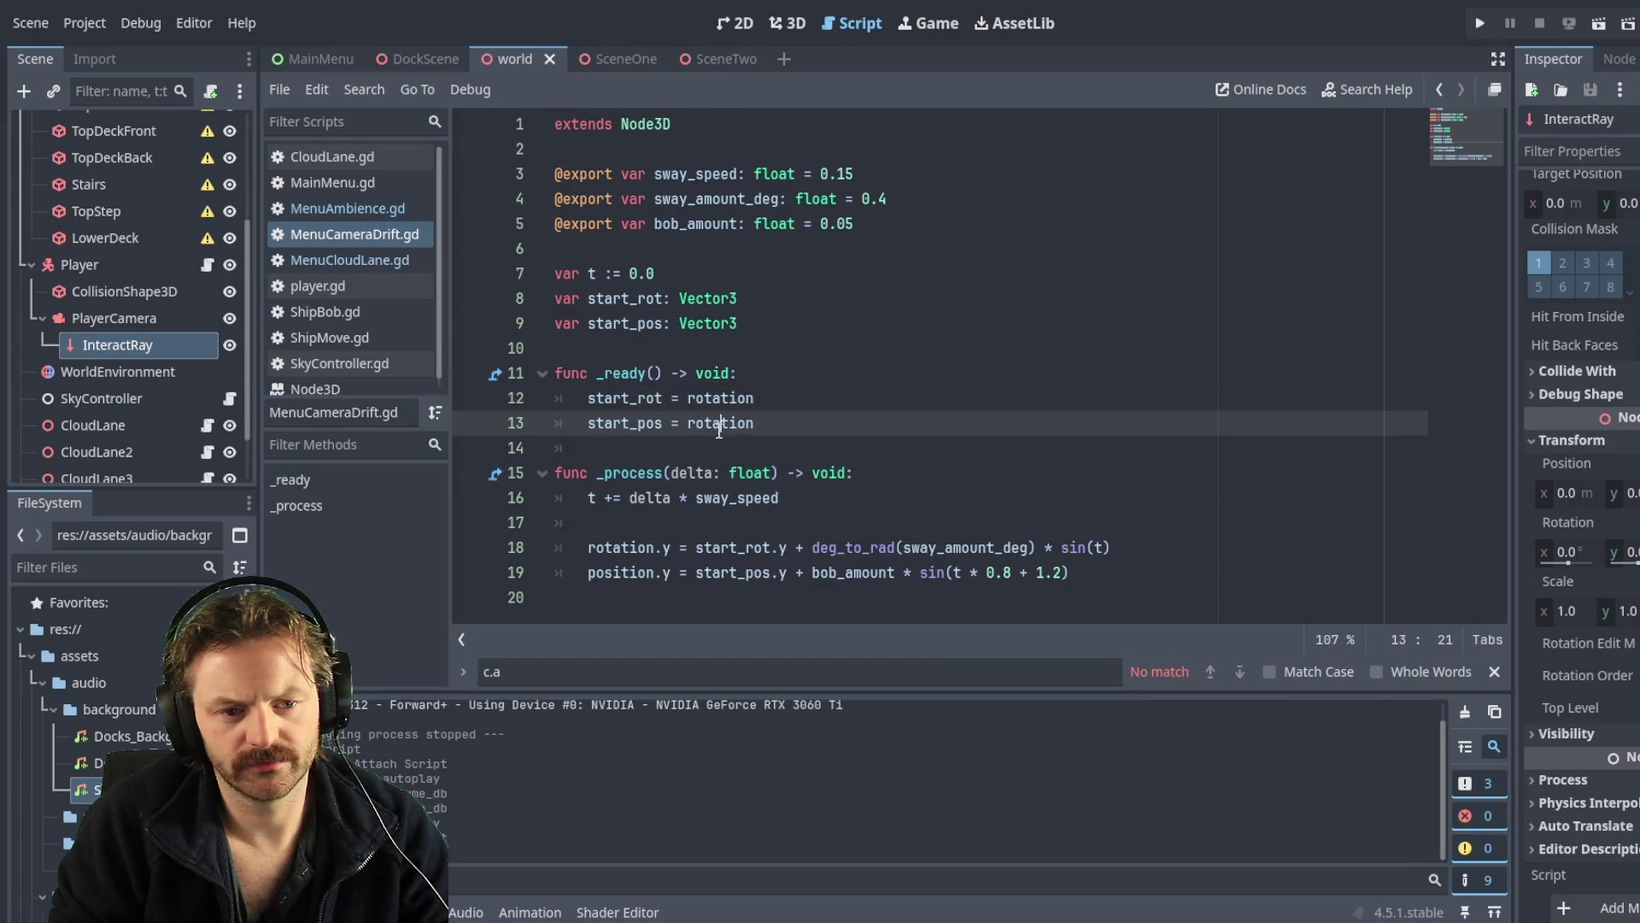
text(position)
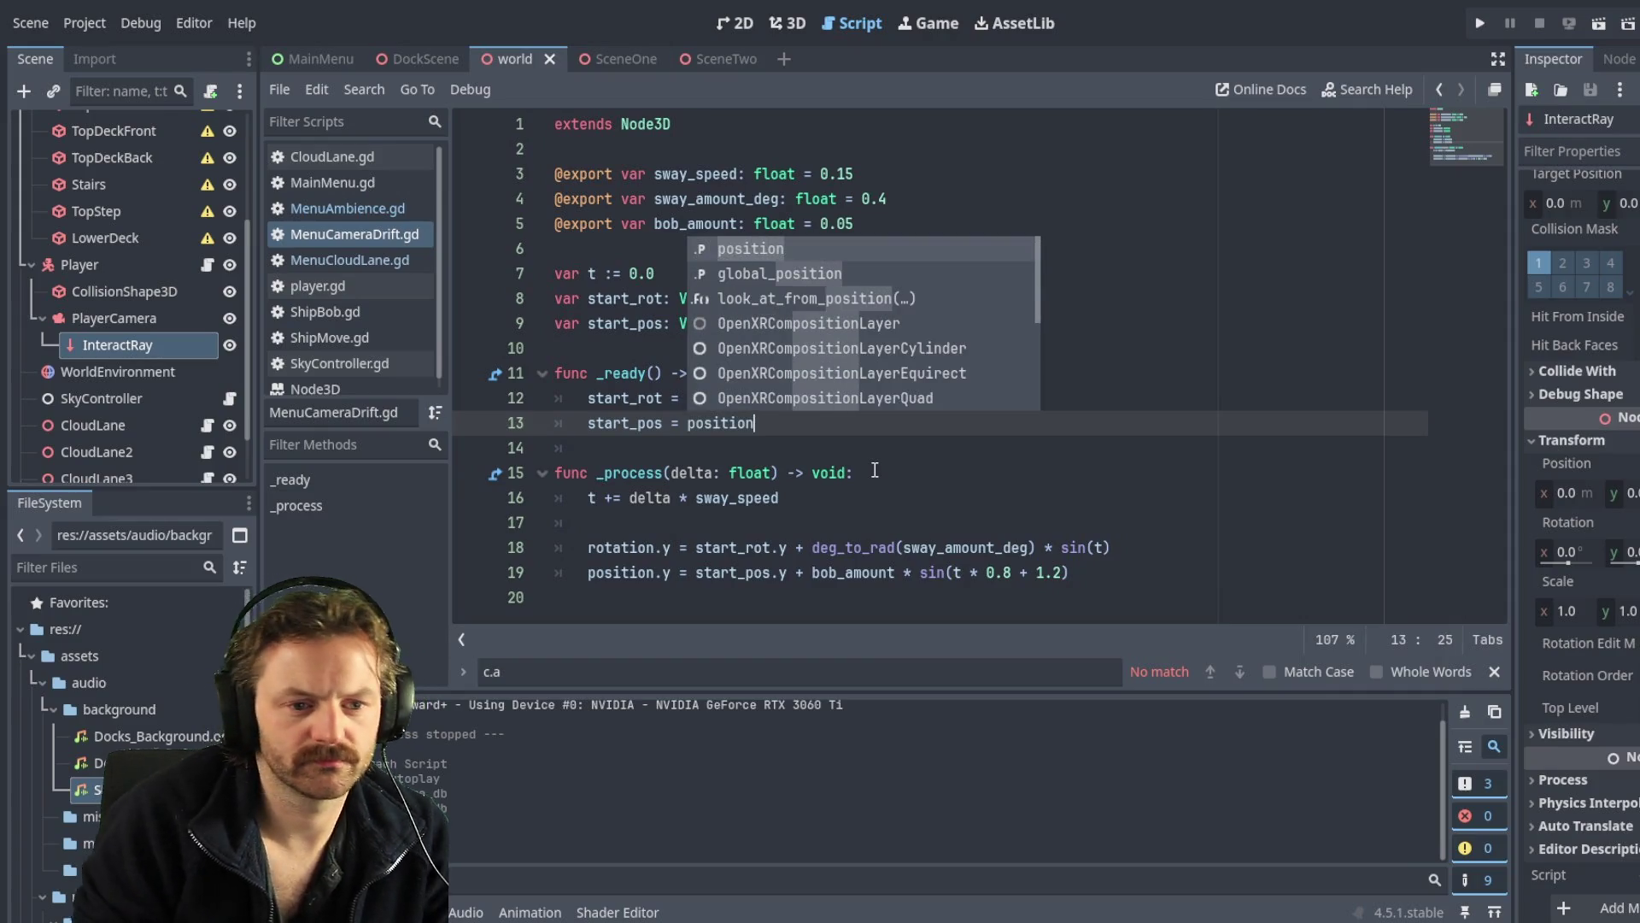
key(Escape)
key(ctrl+s)
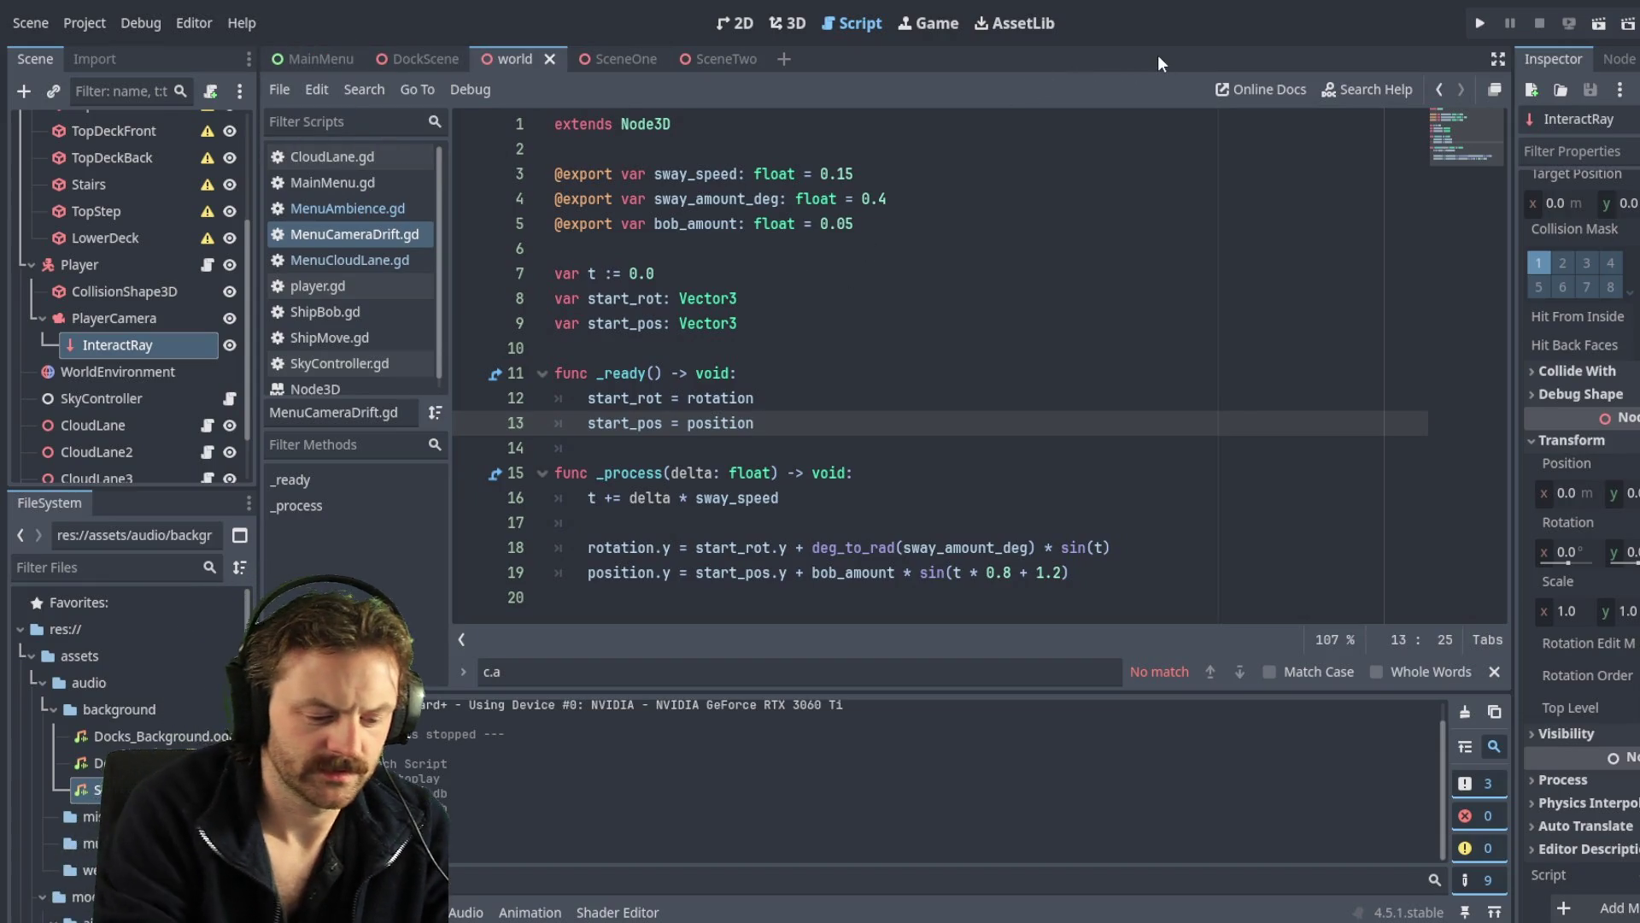
key(F5)
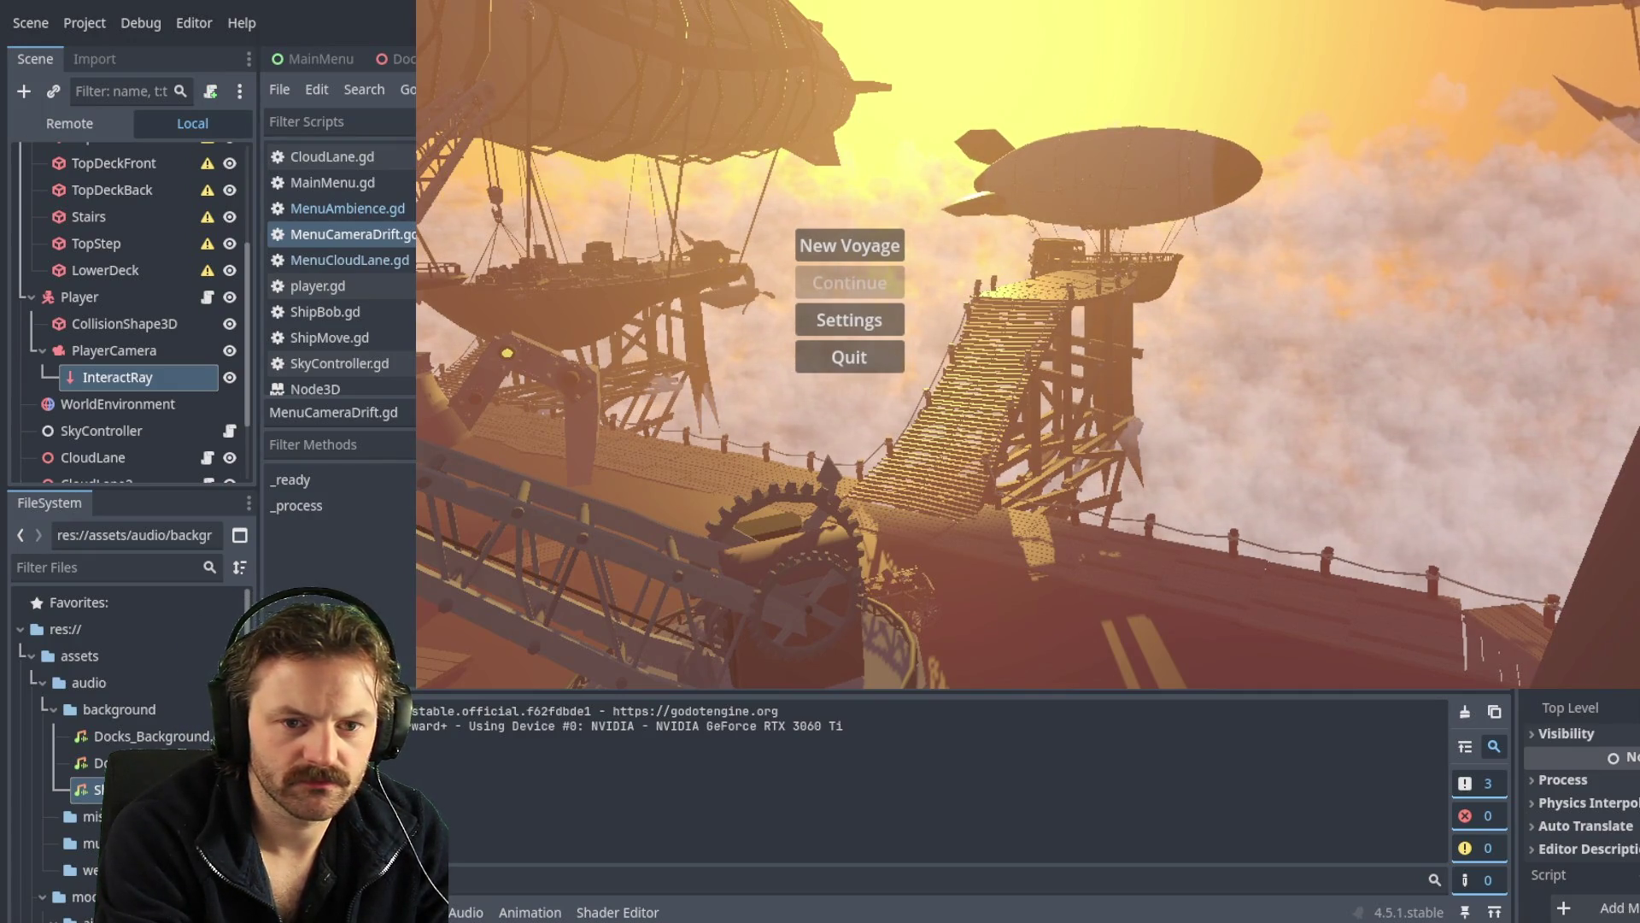
key(F8)
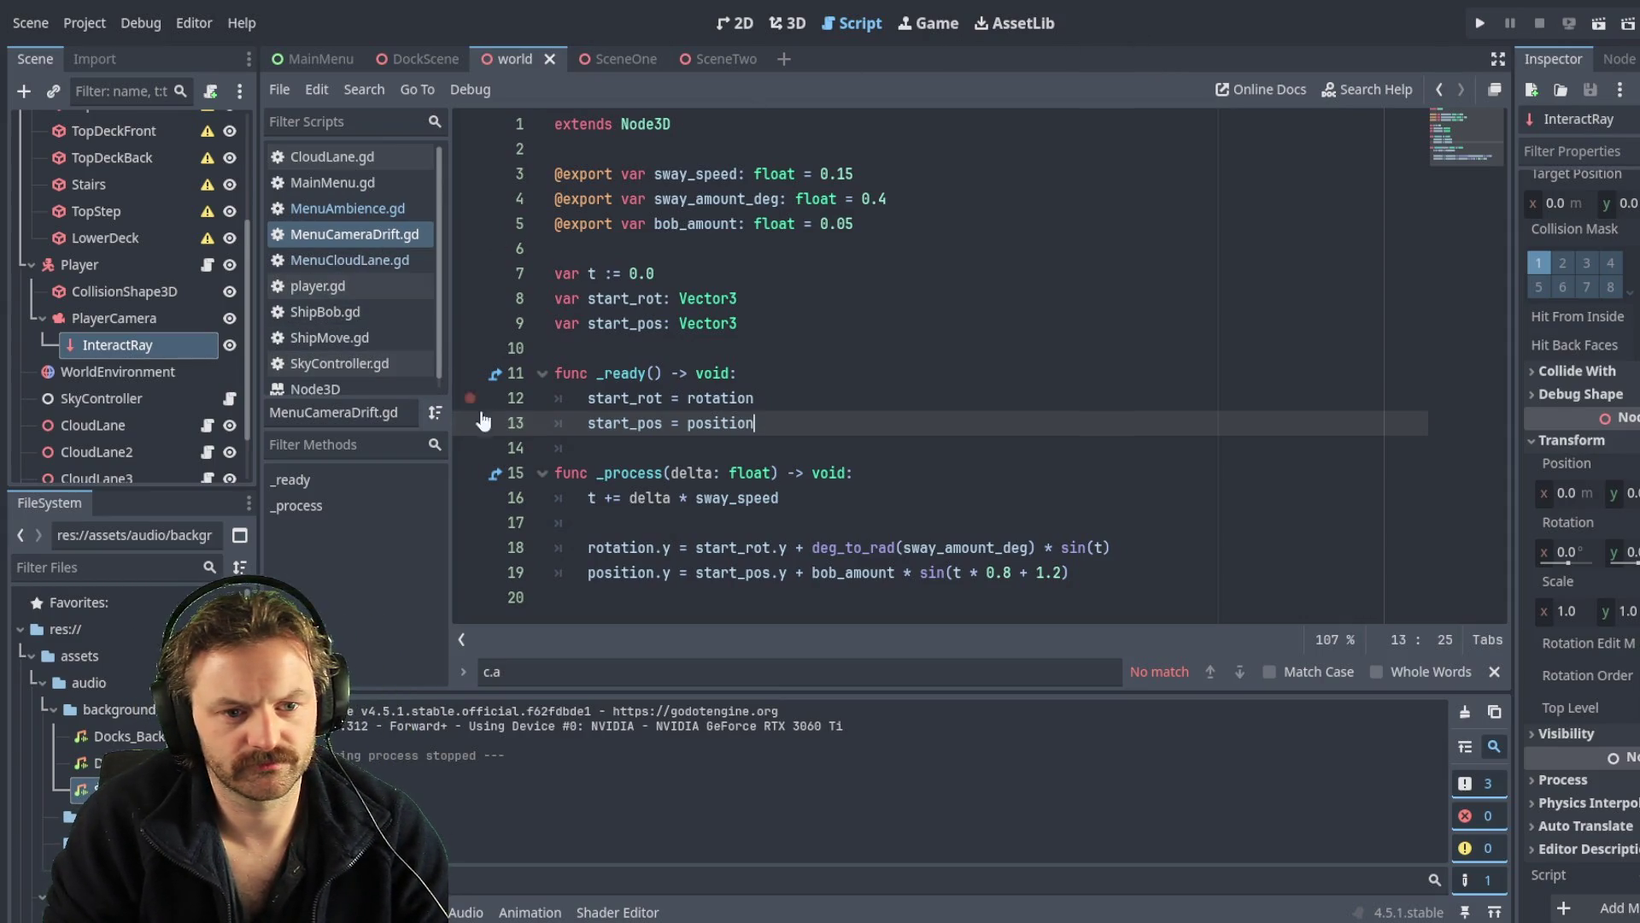
click(361, 237)
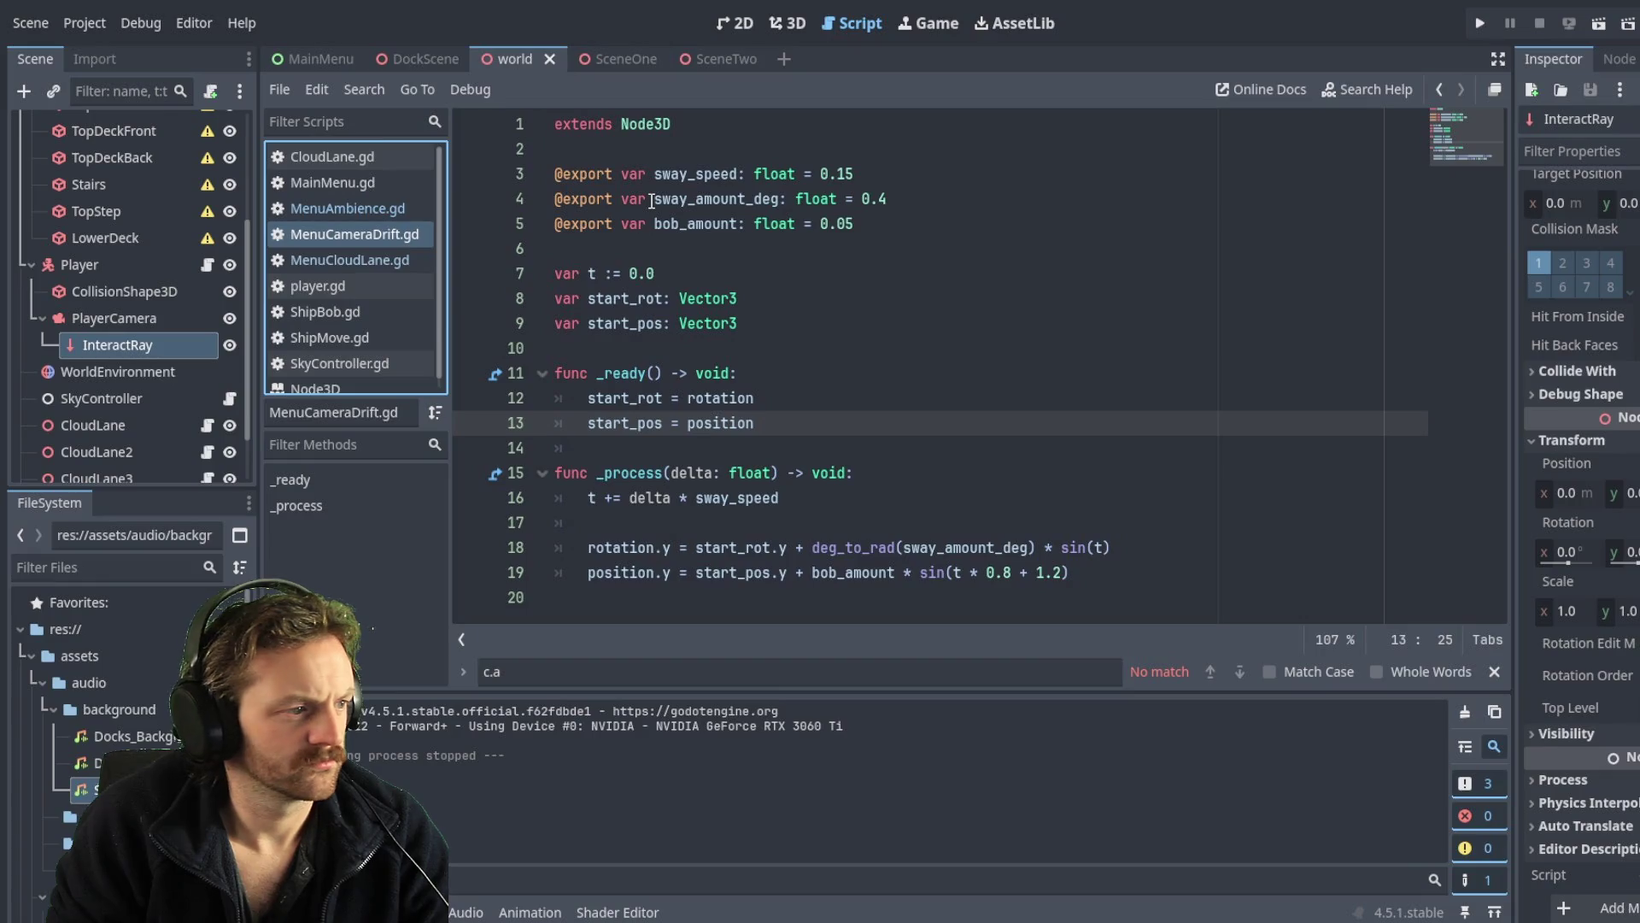
click(651, 248)
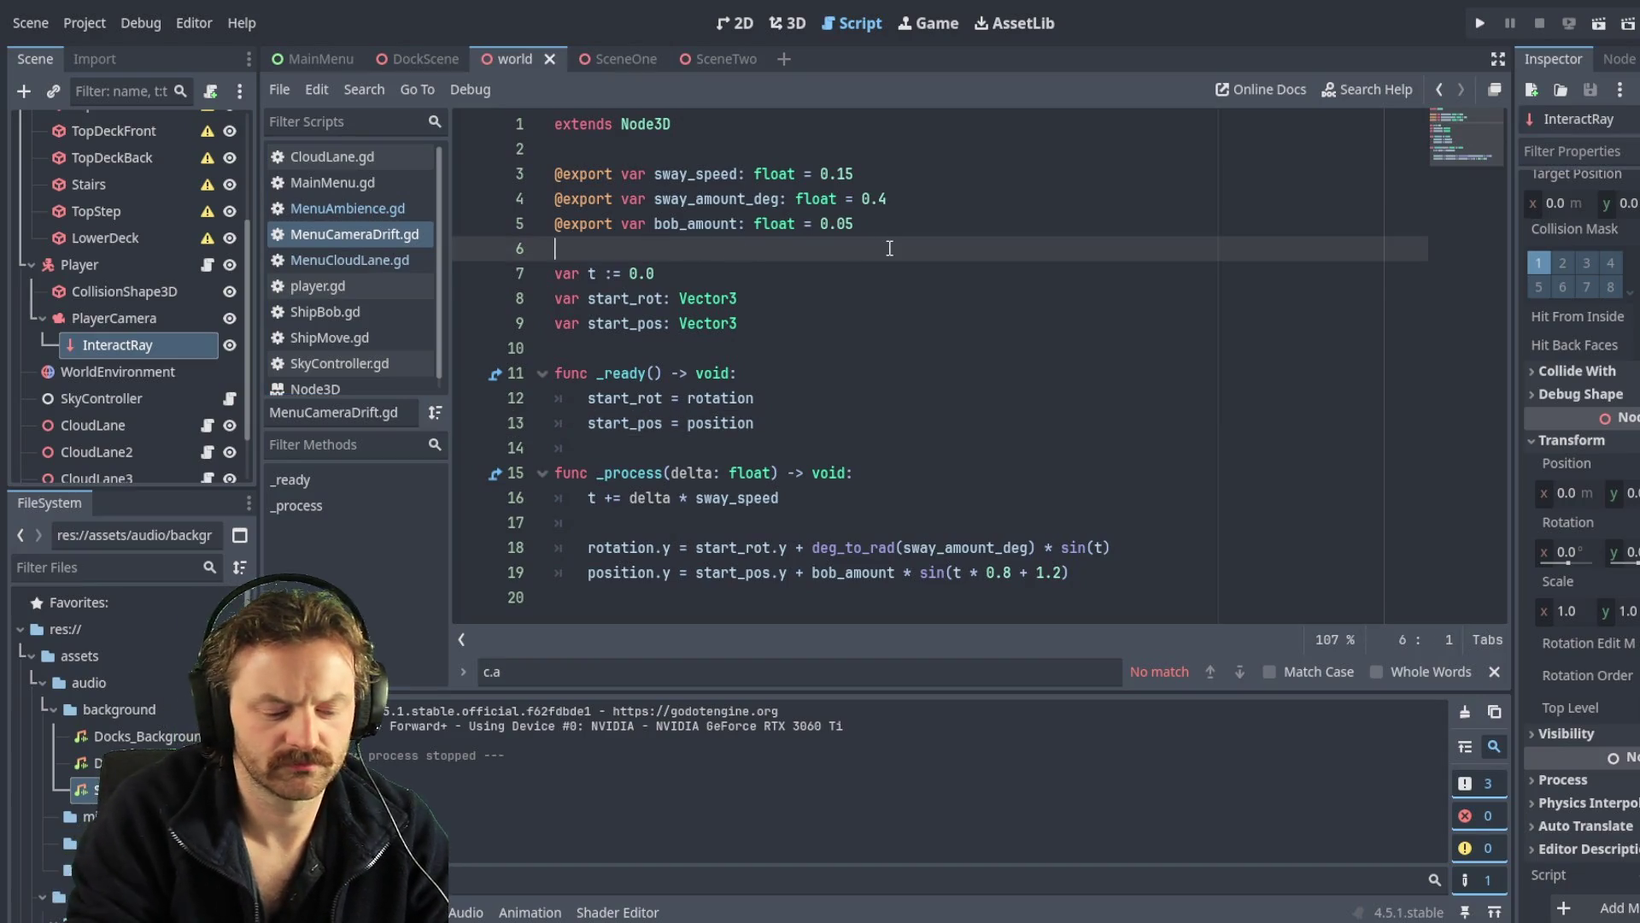
key(Return)
key(Return)
key(Up)
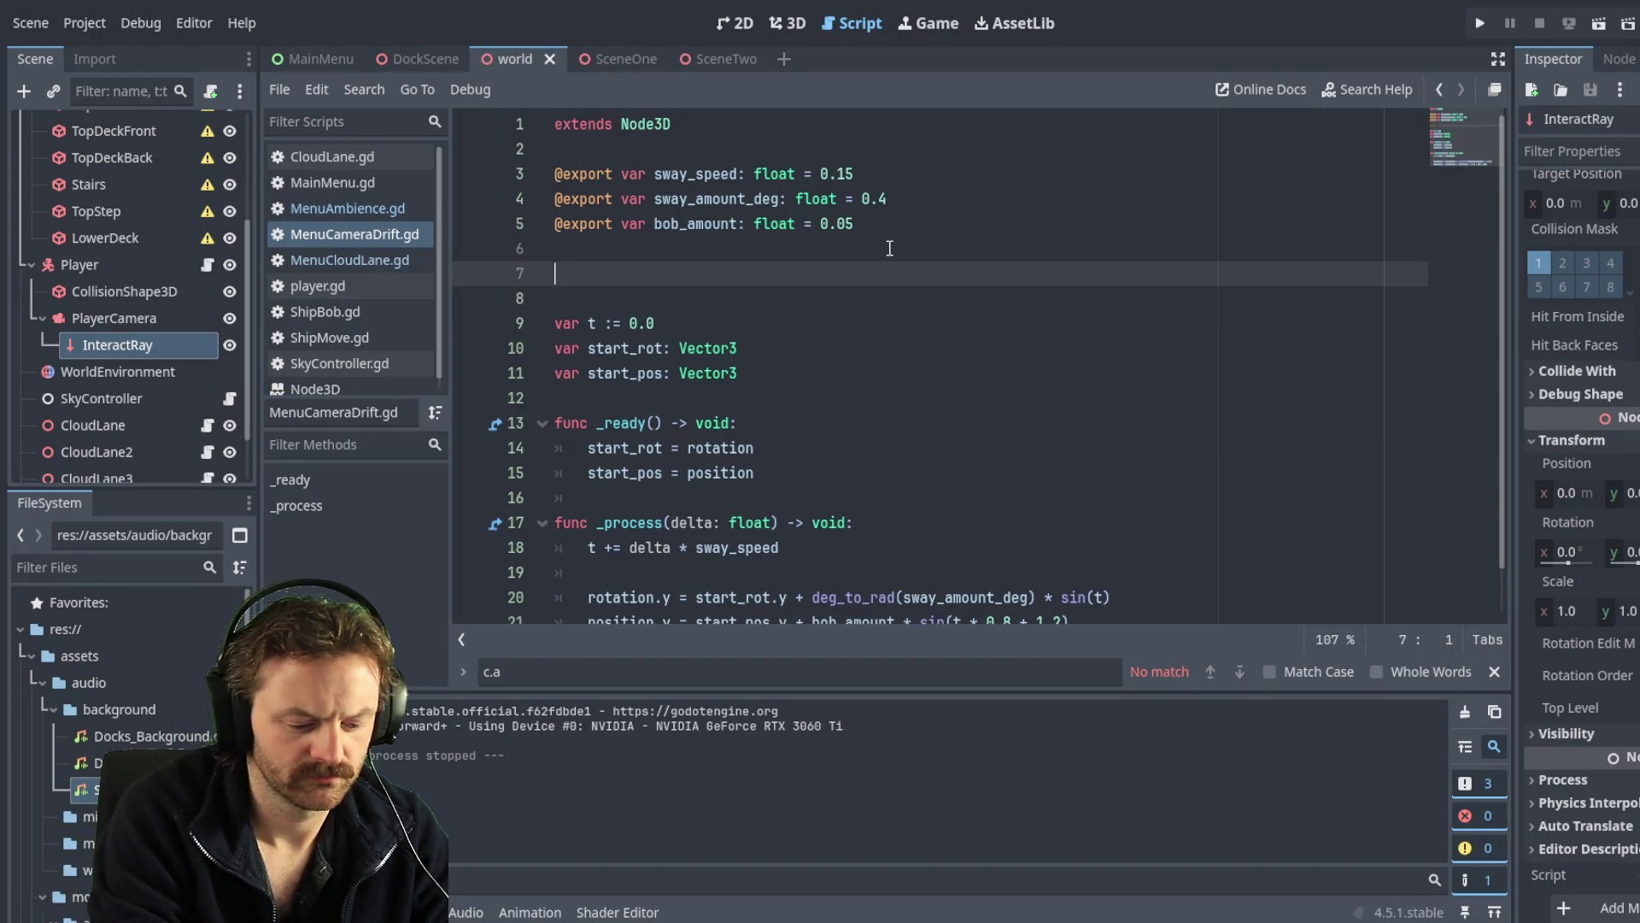
text(@export)
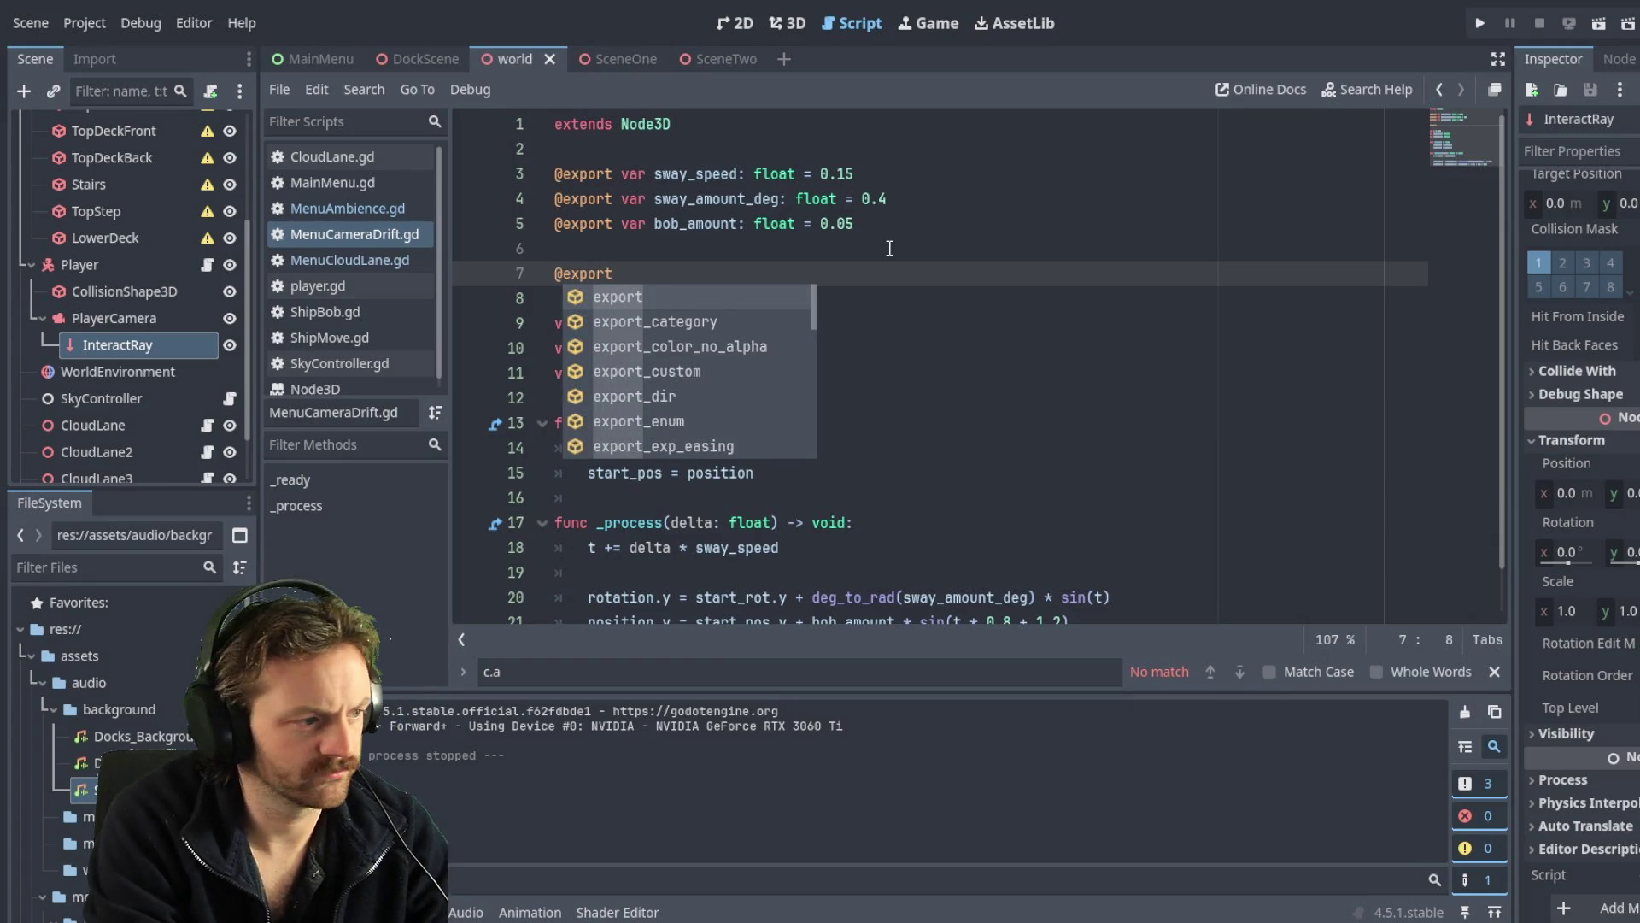
text( var )
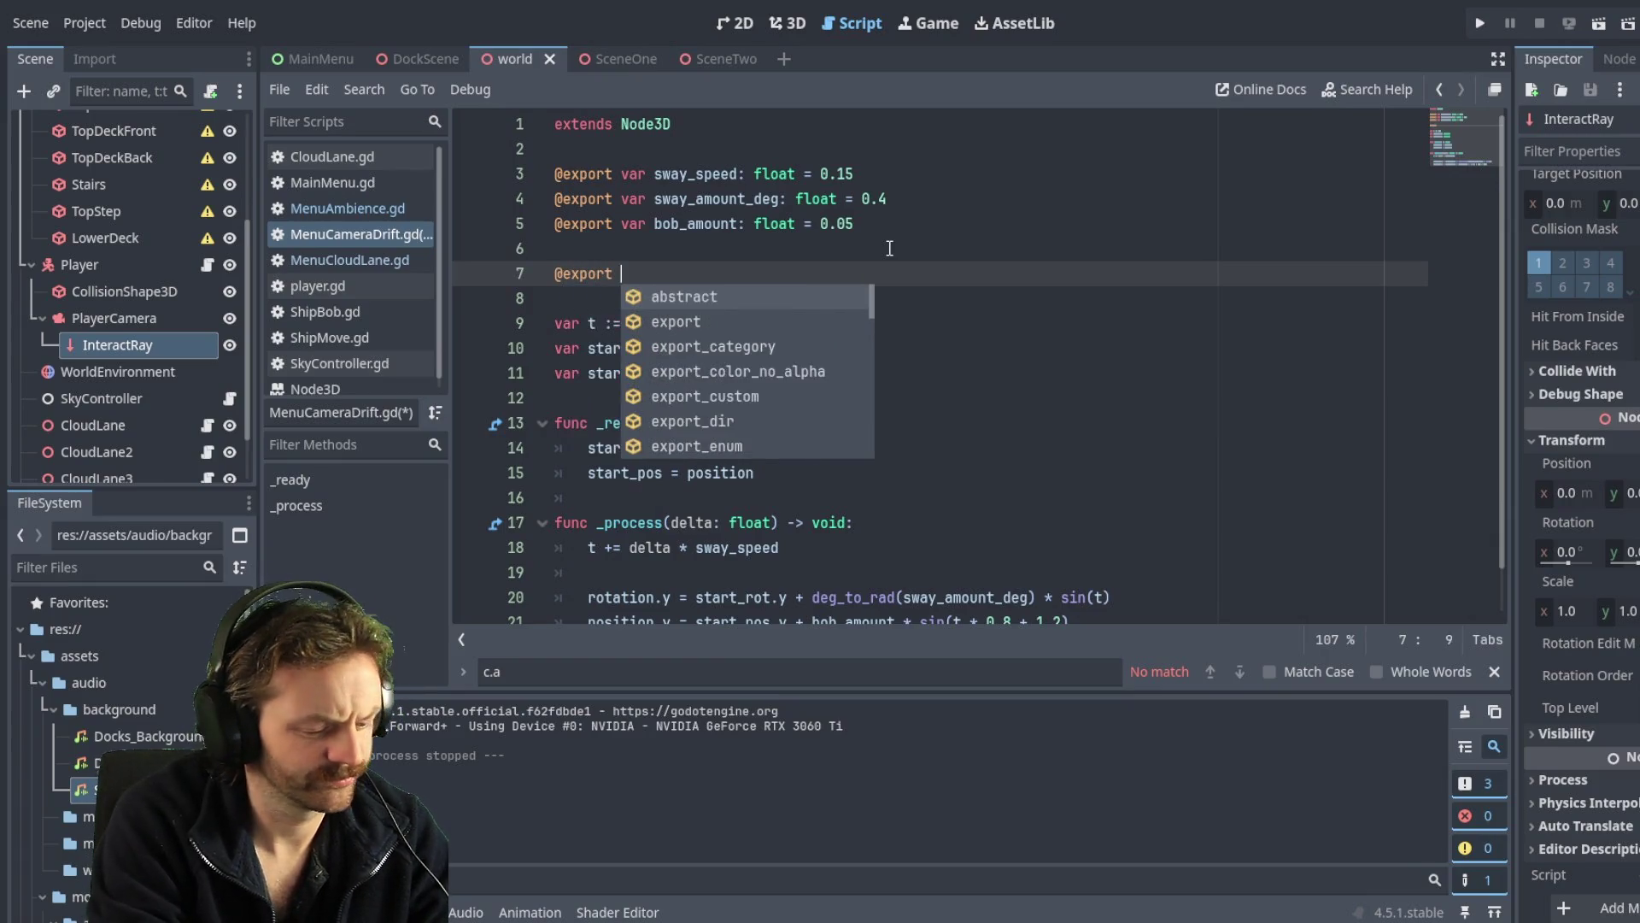
text(drift)
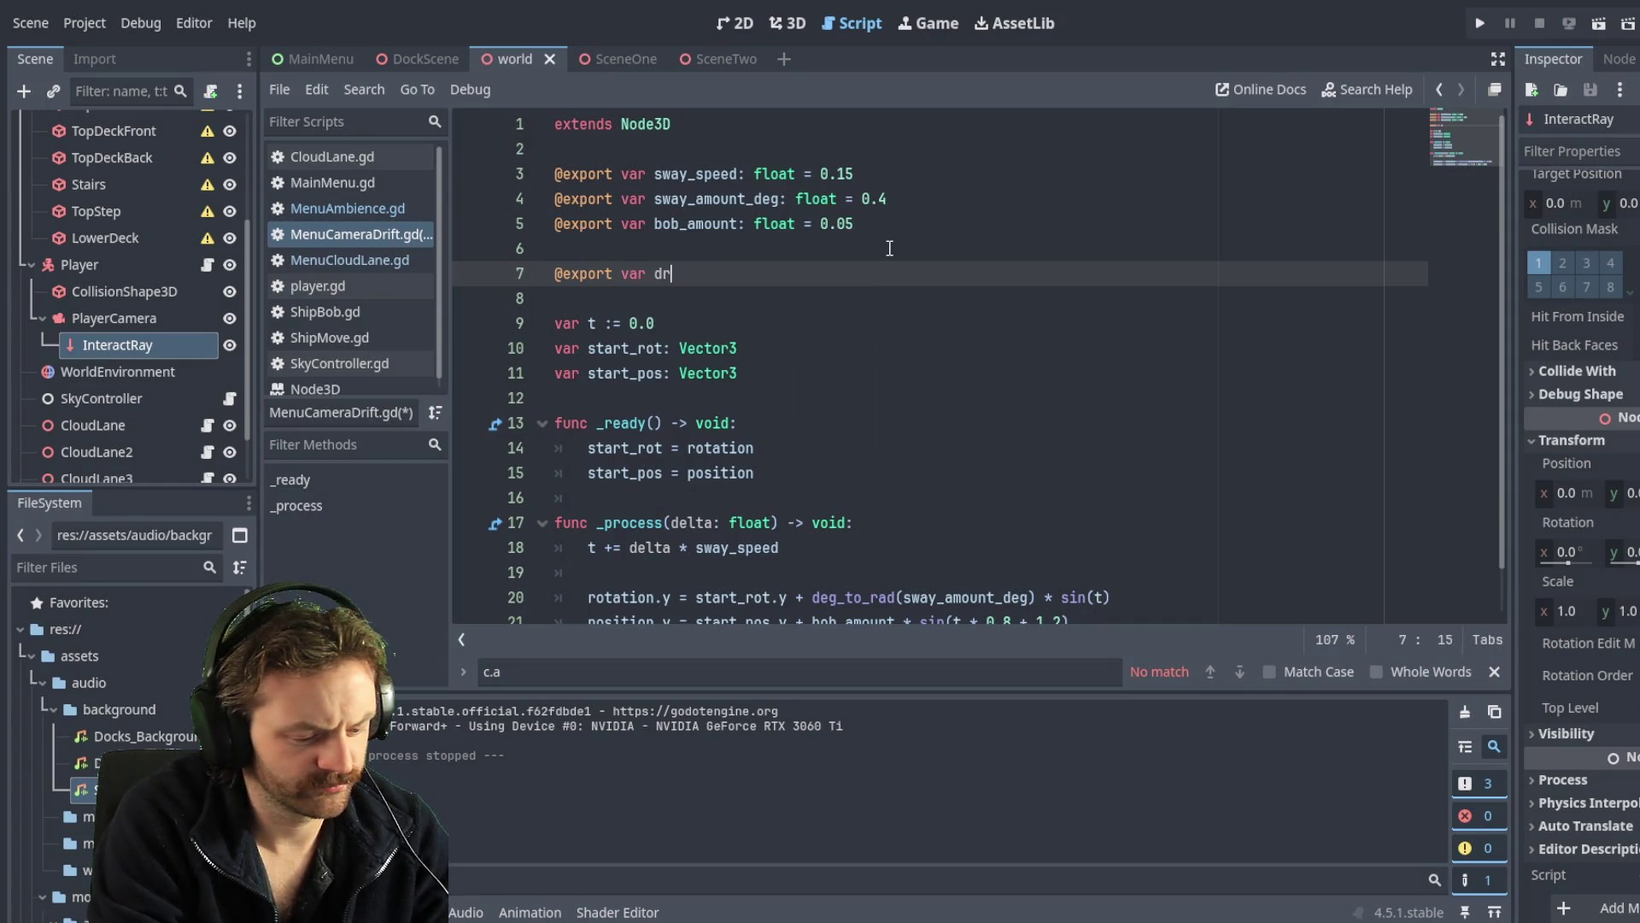
text(_amount: )
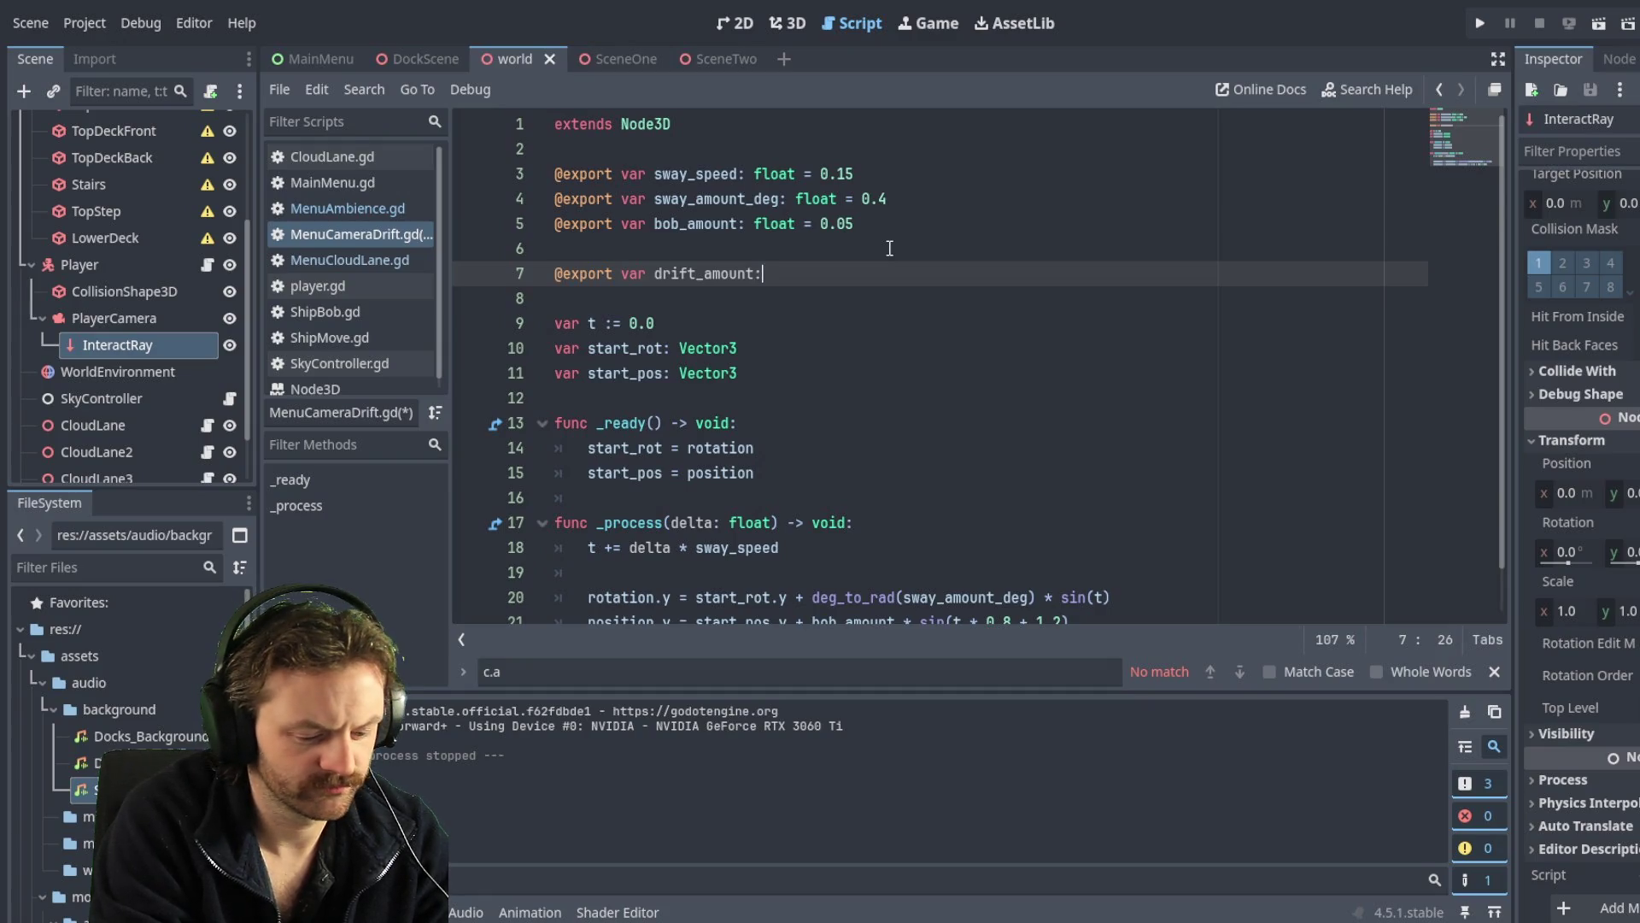
text(float)
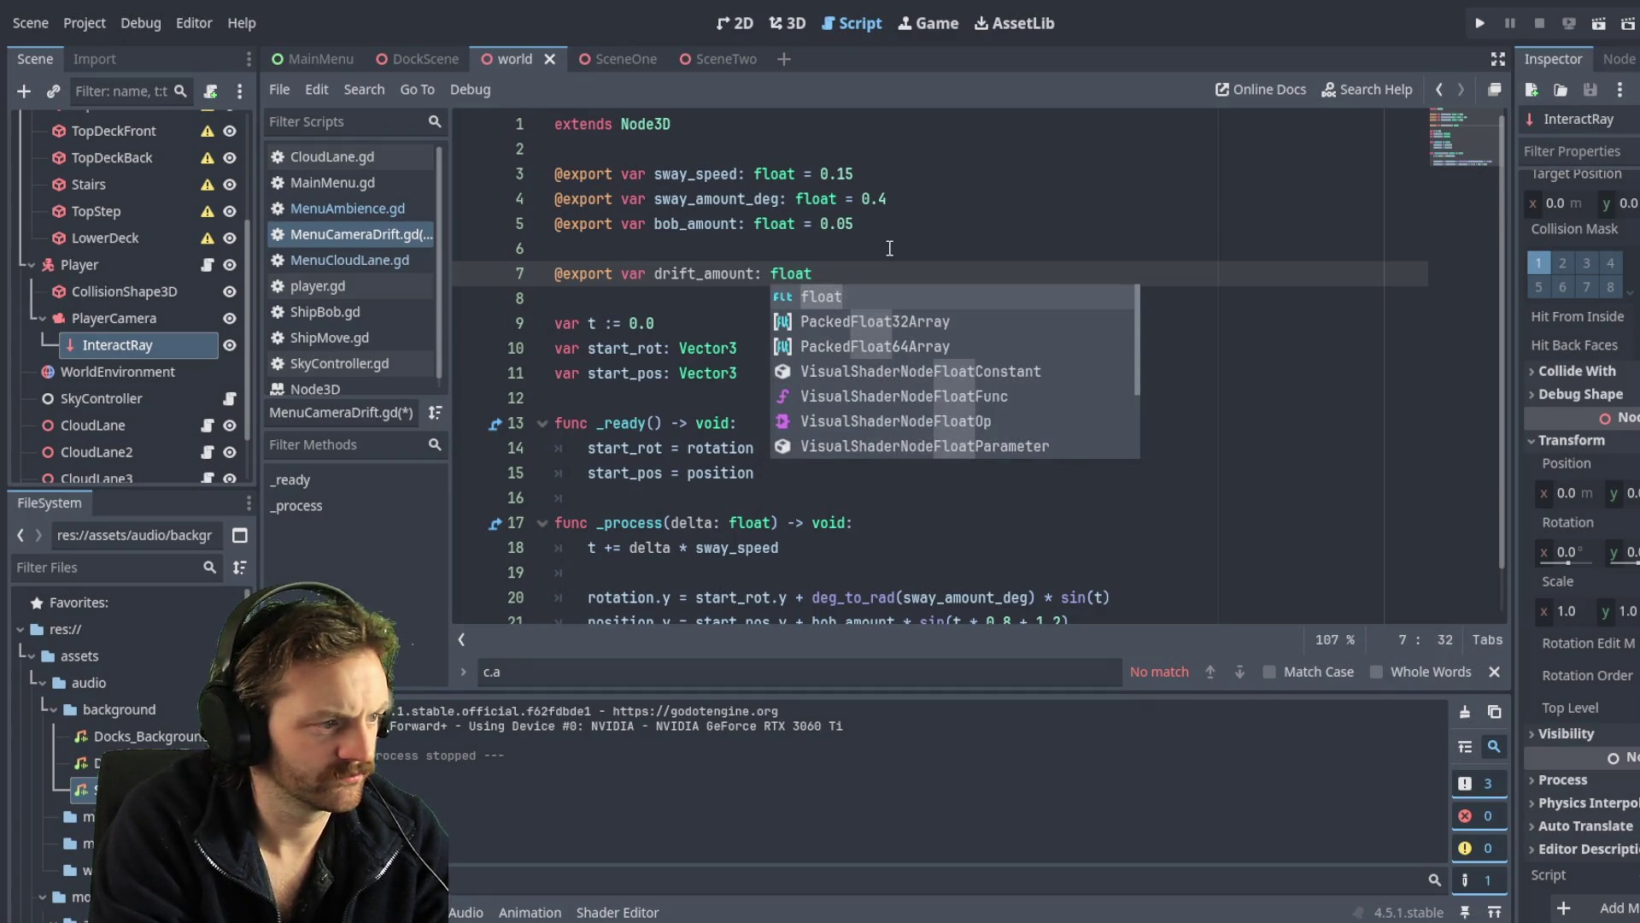
text( = )
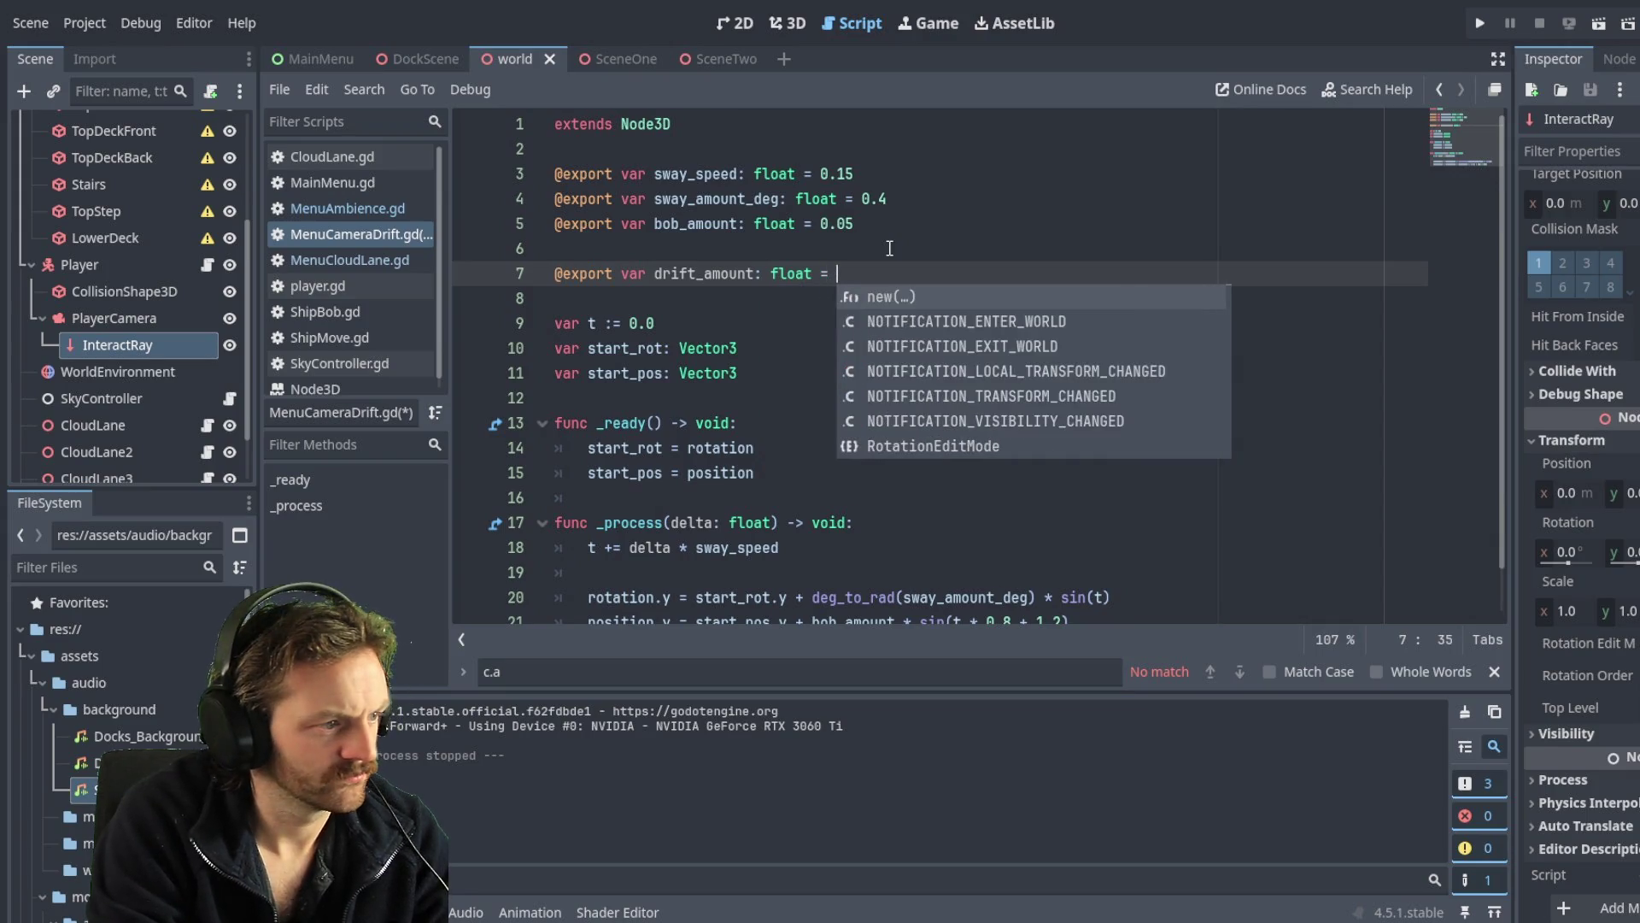
text(0.08)
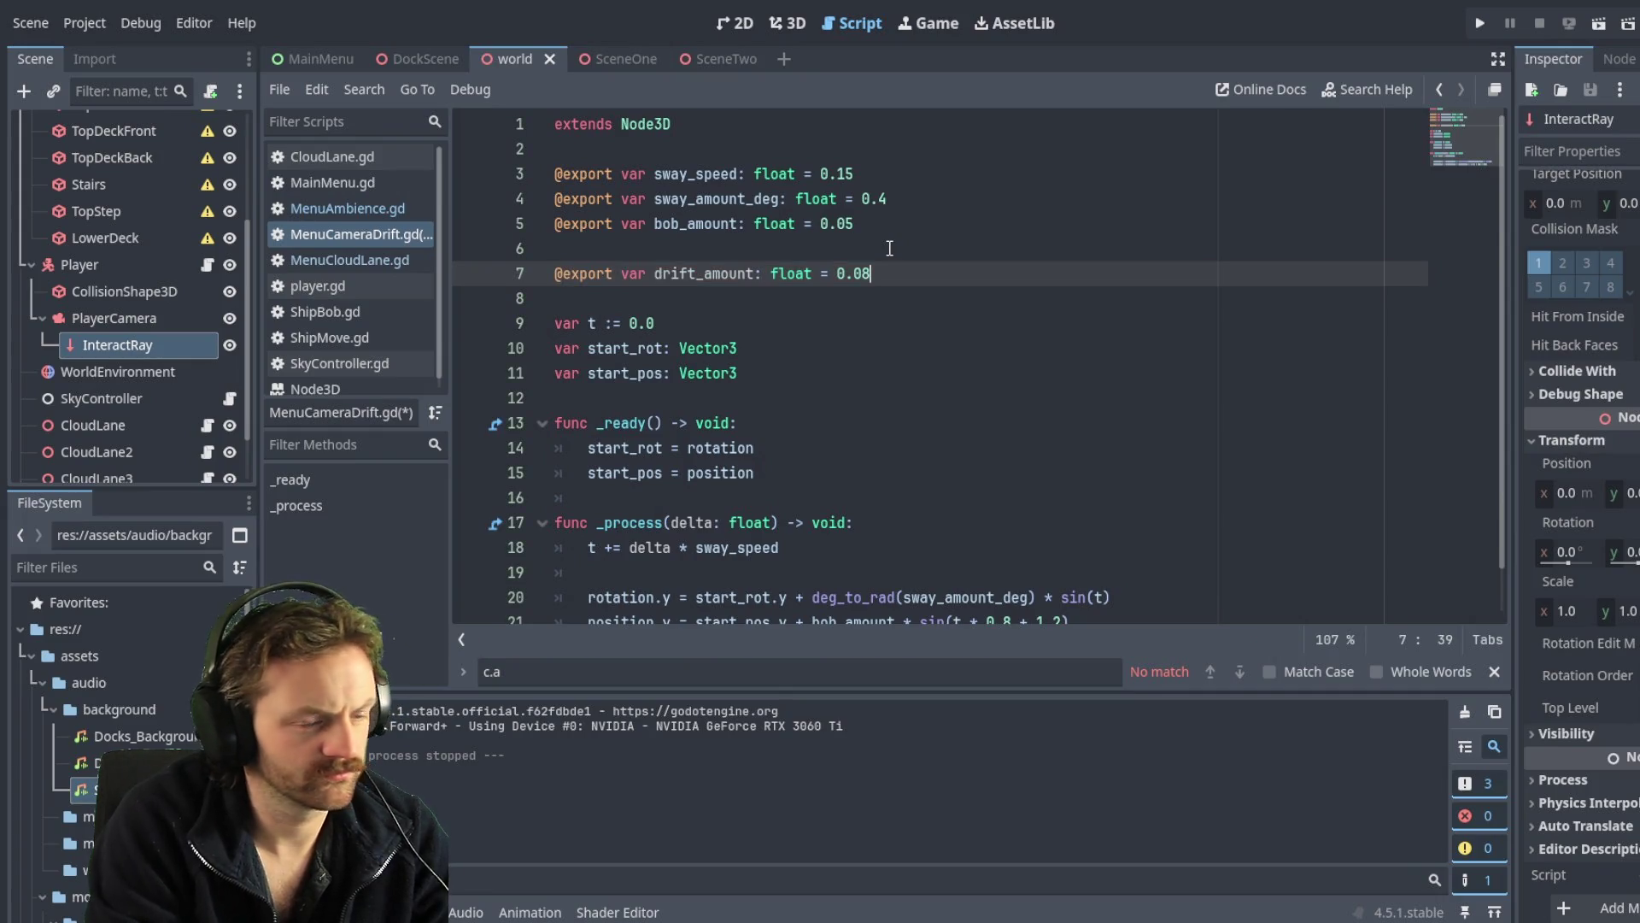
key(Return)
text(@export )
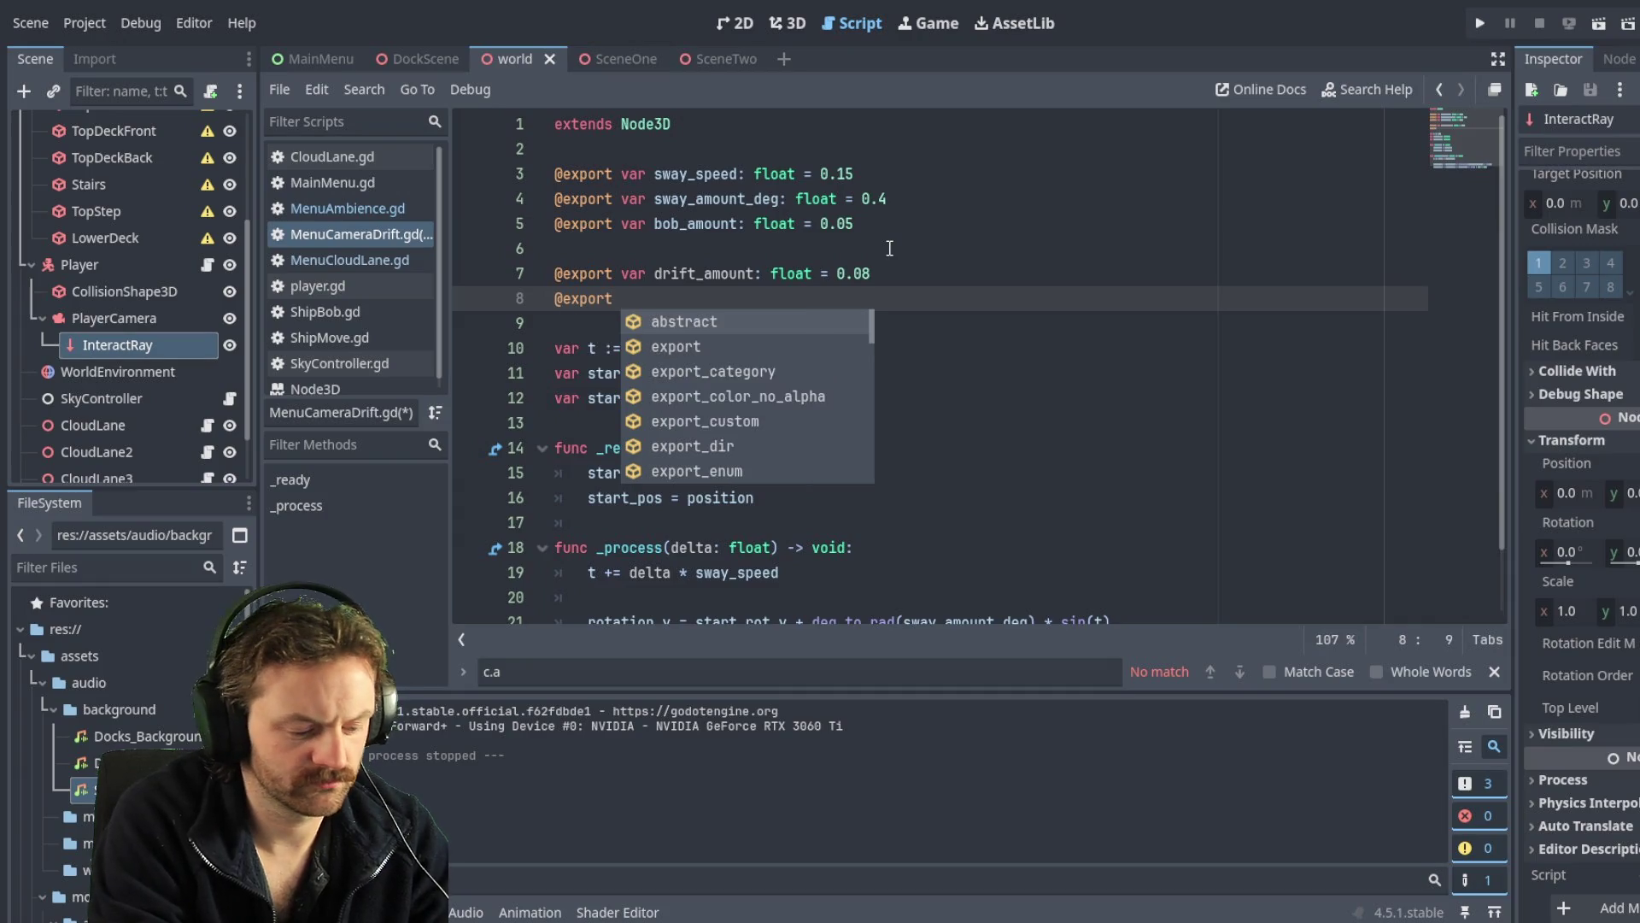
text(var r)
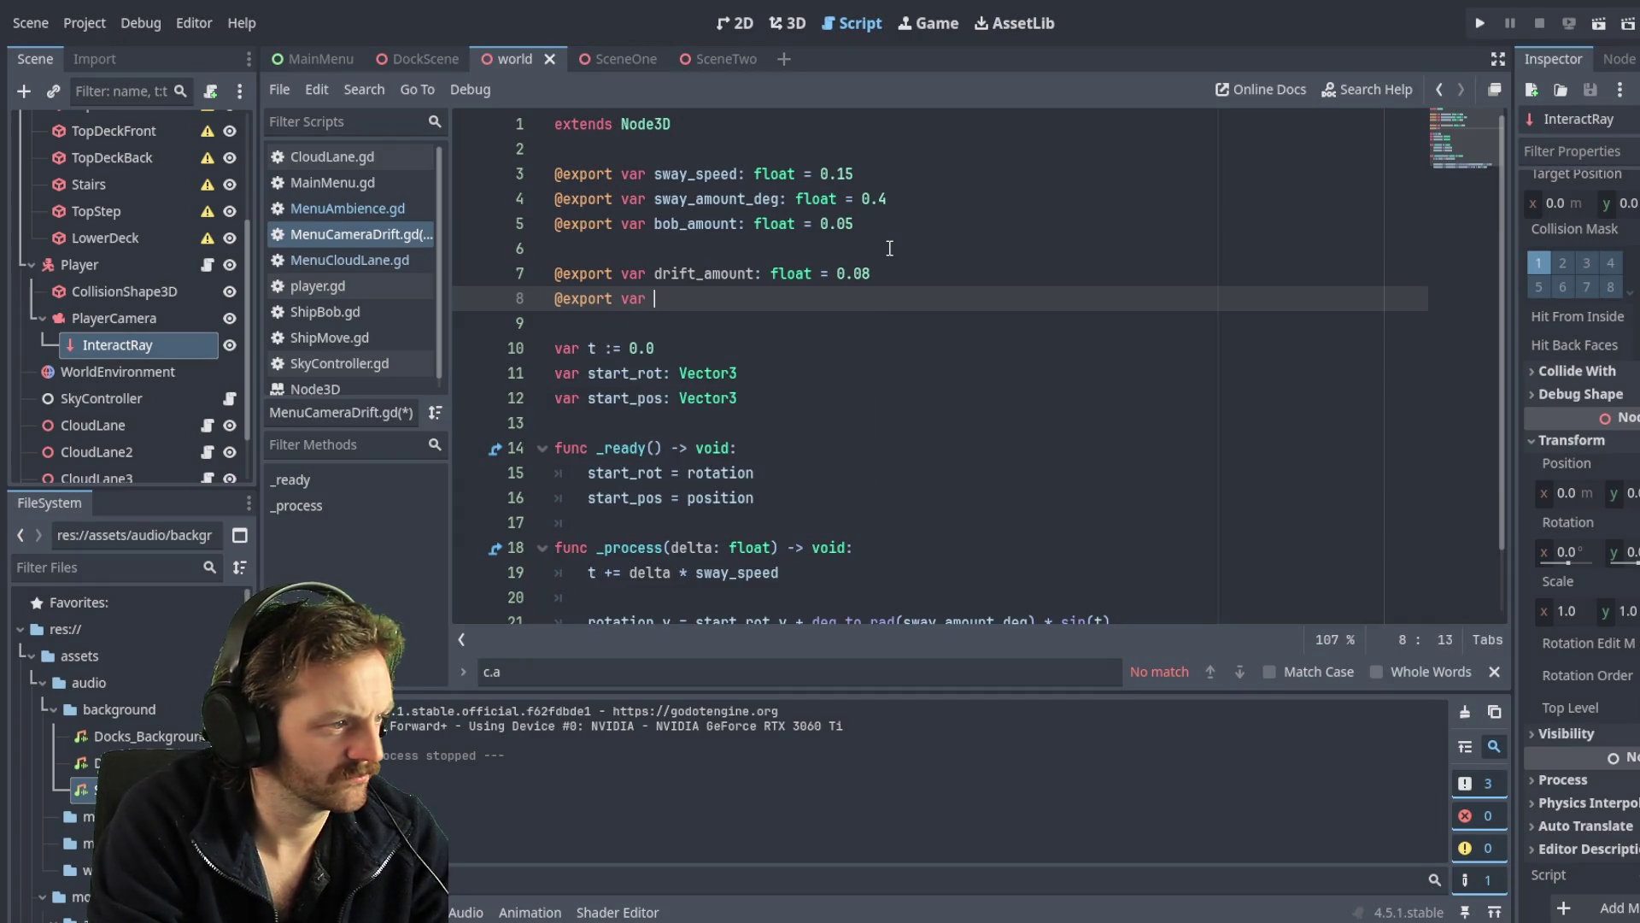
text(oll_)
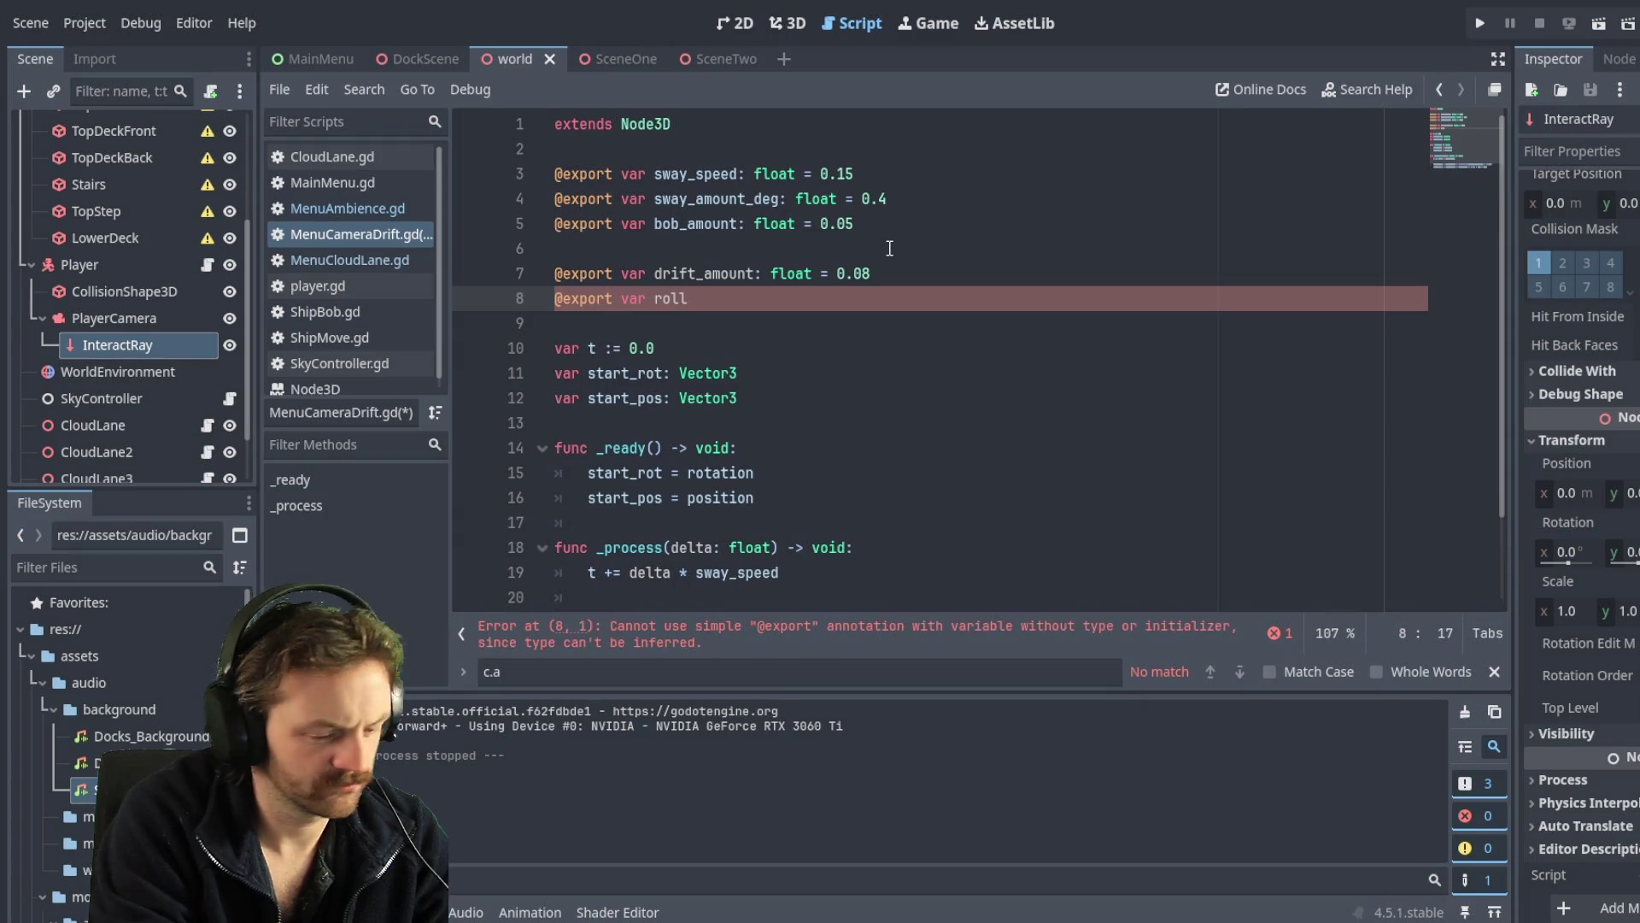
text(amount)
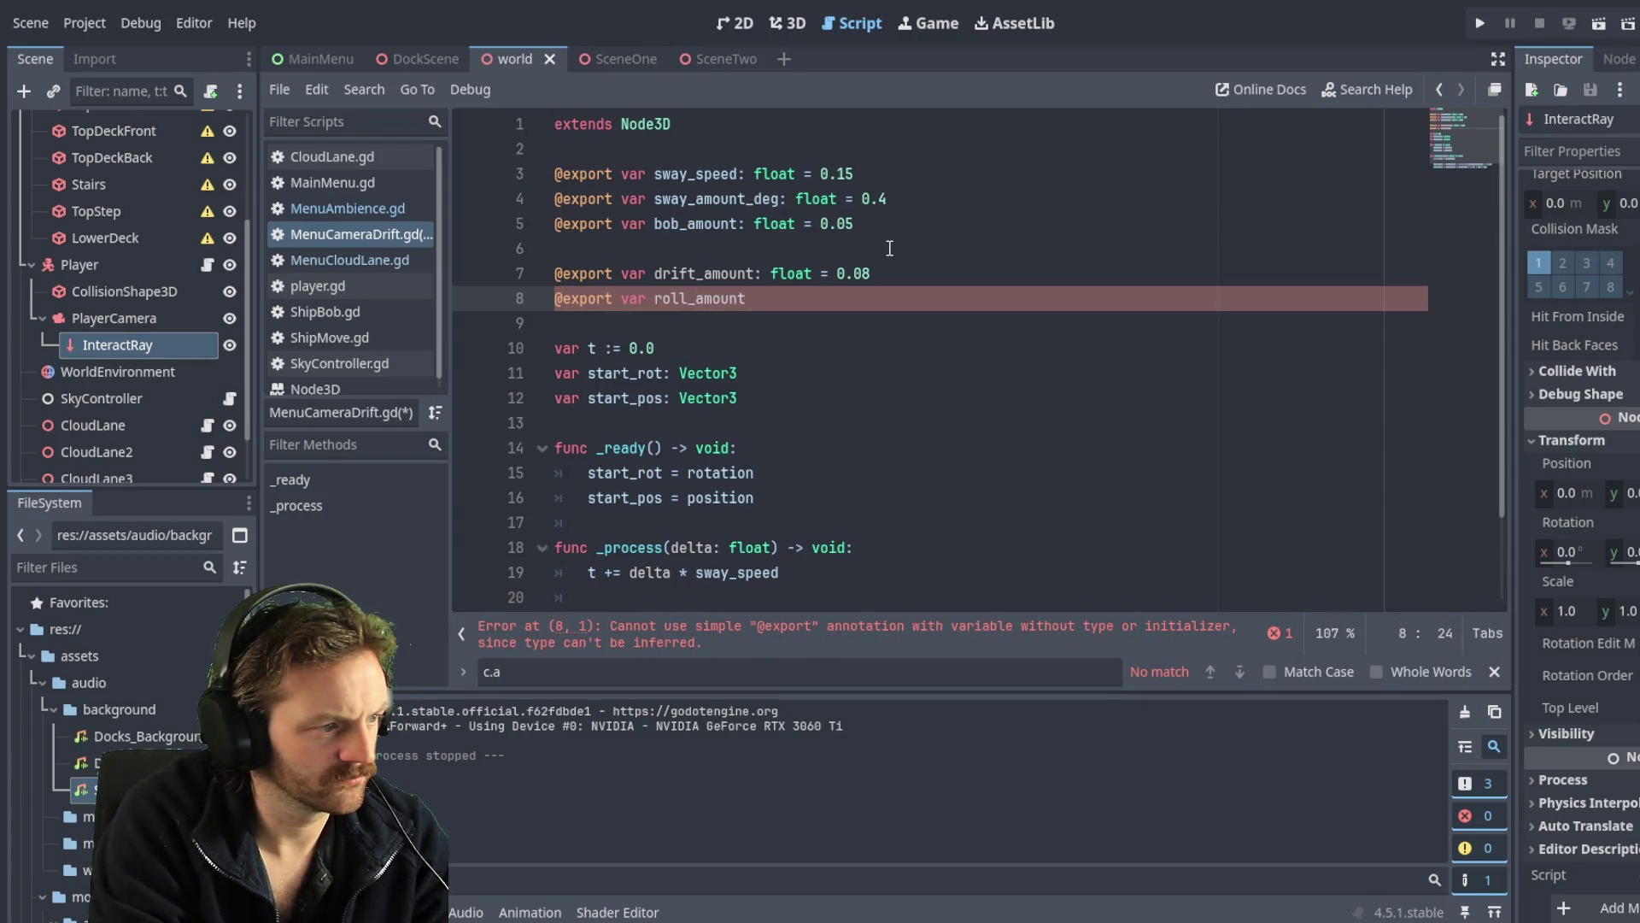
text(_)
text(deg: )
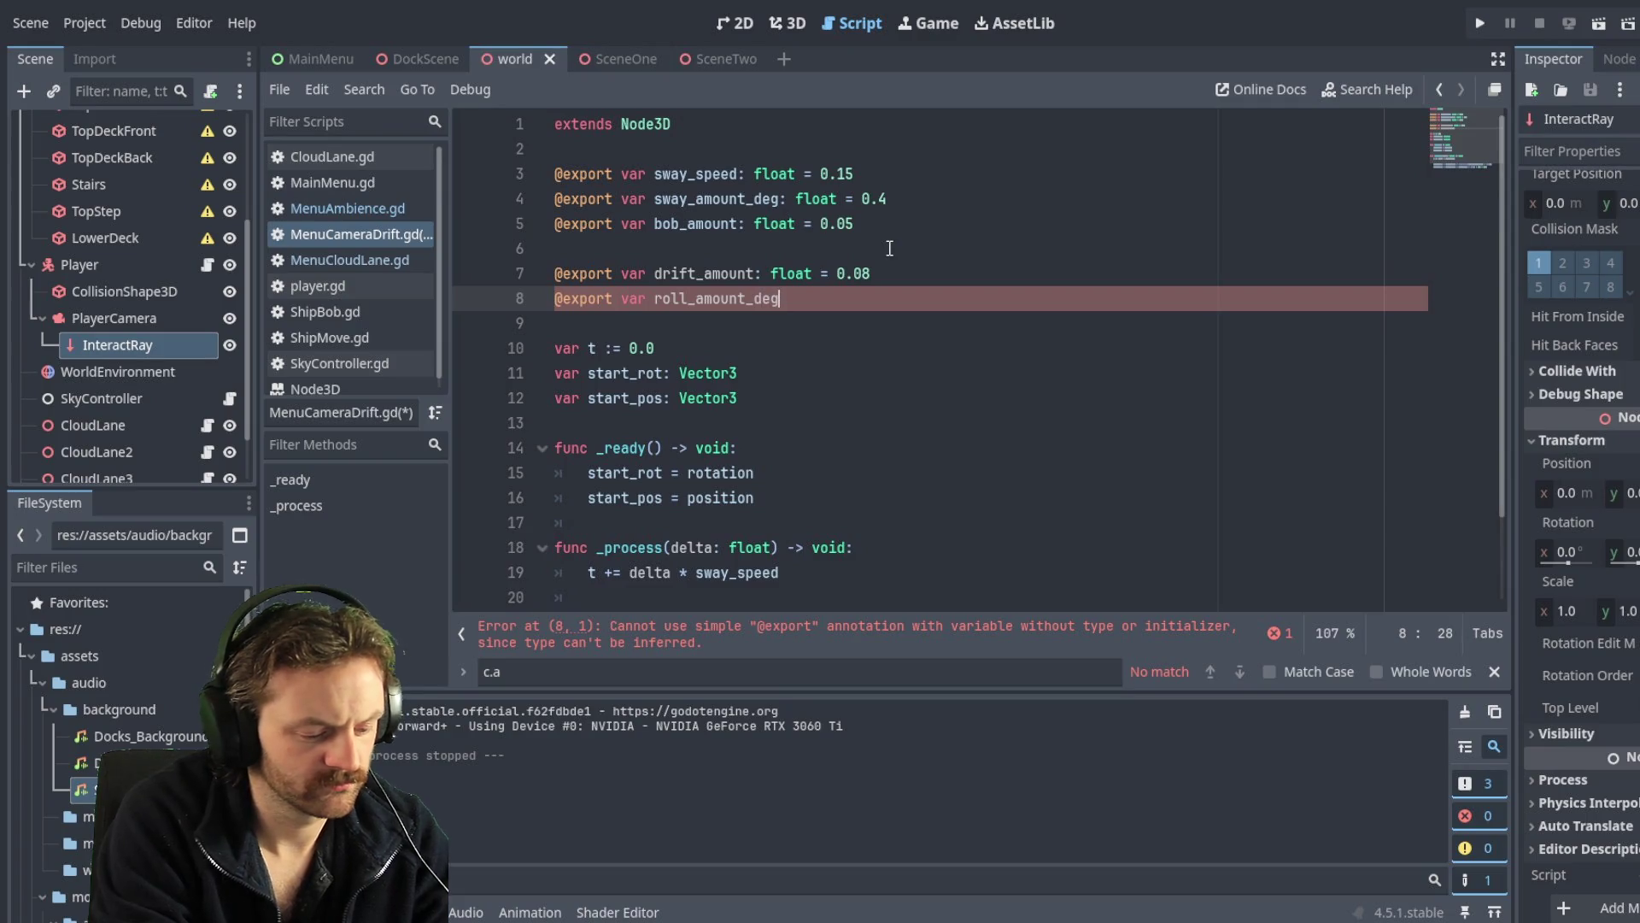
text(float -)
key(BackSpace)
text(=)
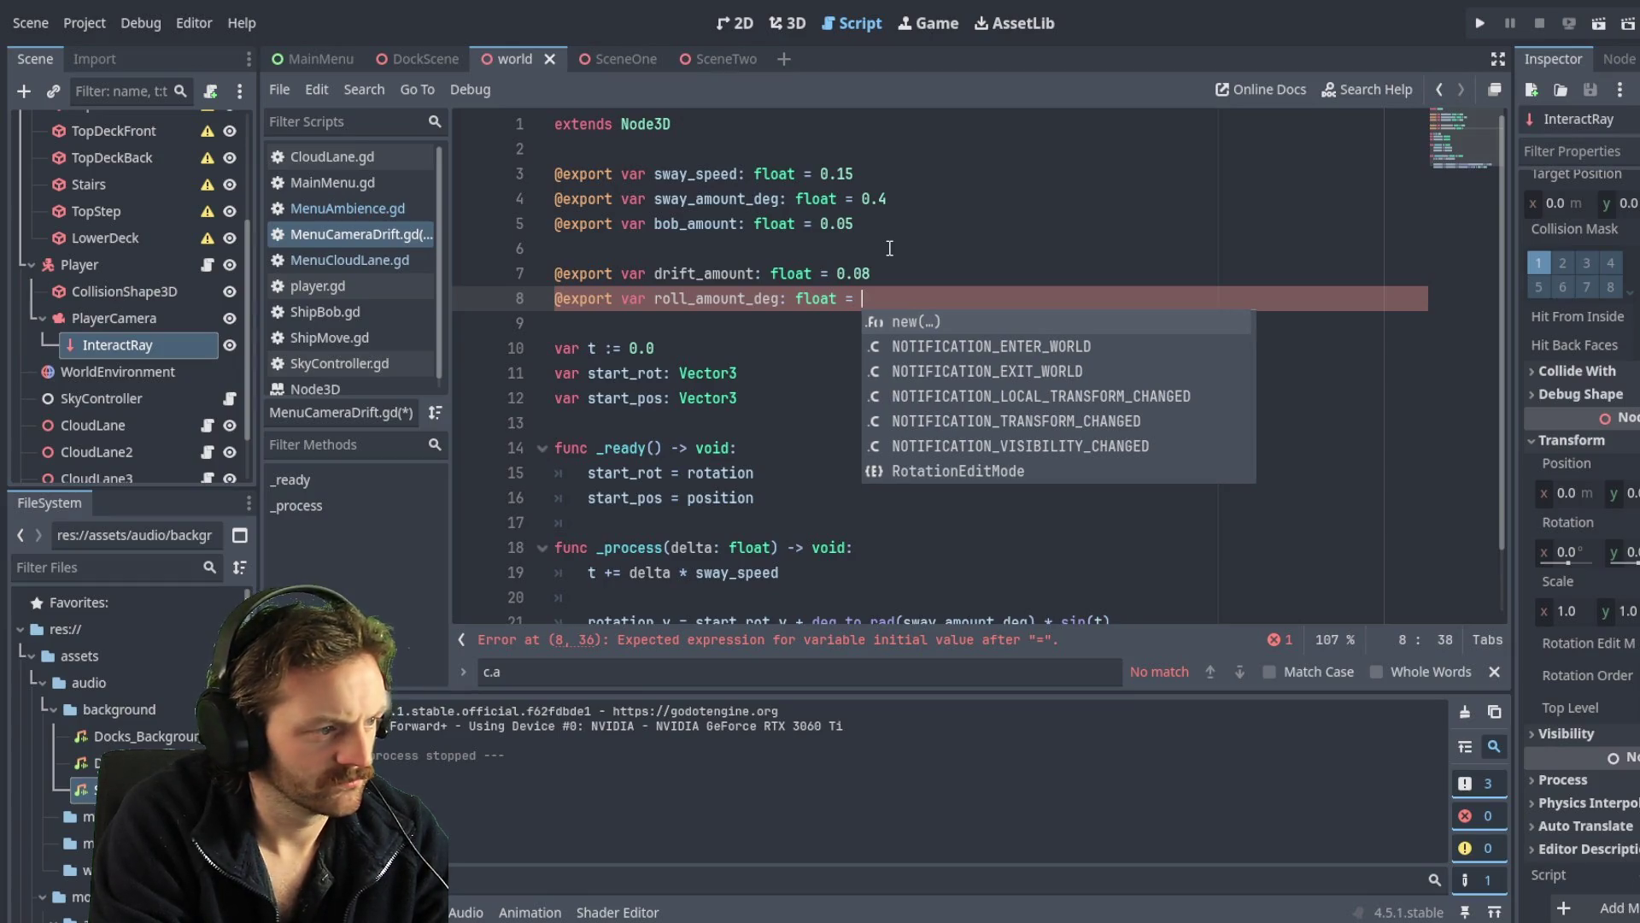
text( 0.)
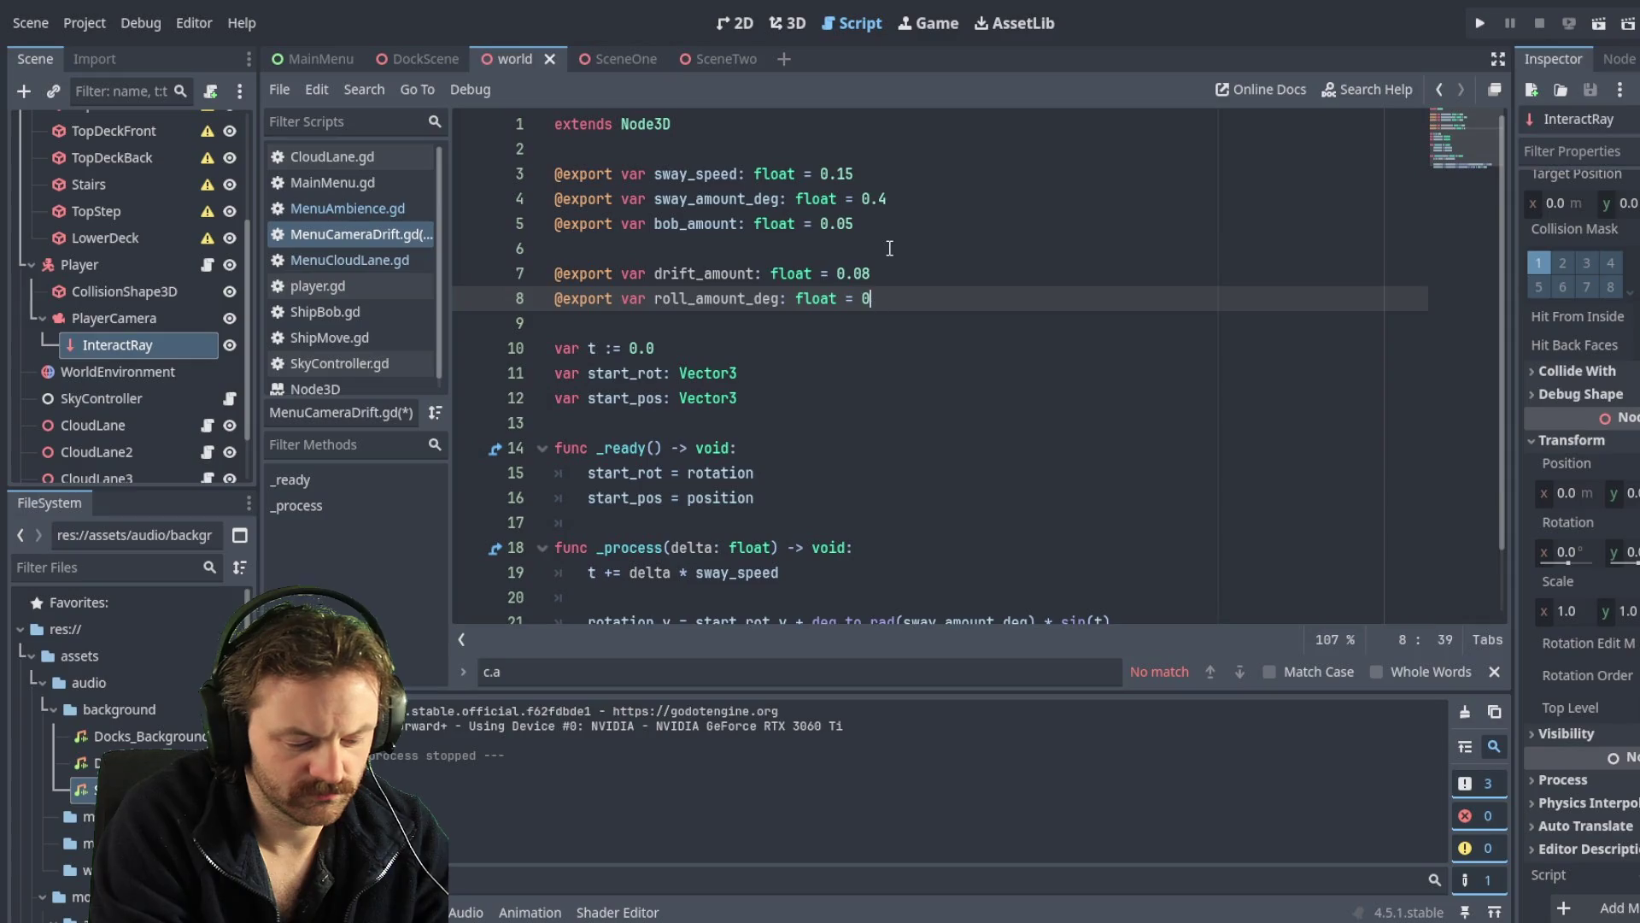
text(15)
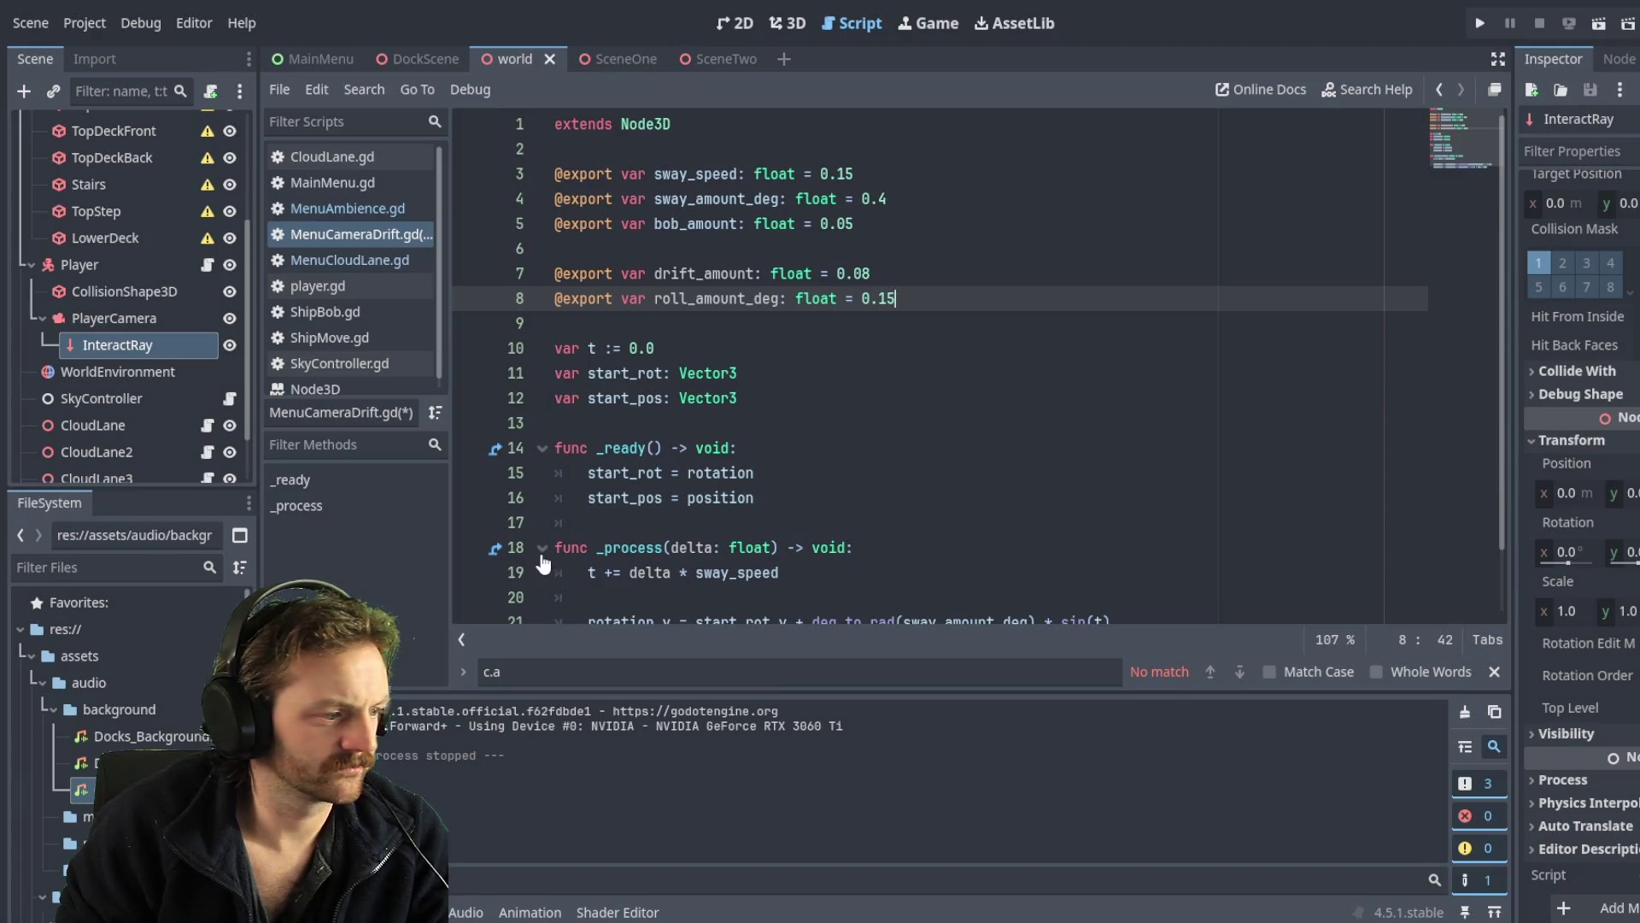
scroll(877, 429, down, 1)
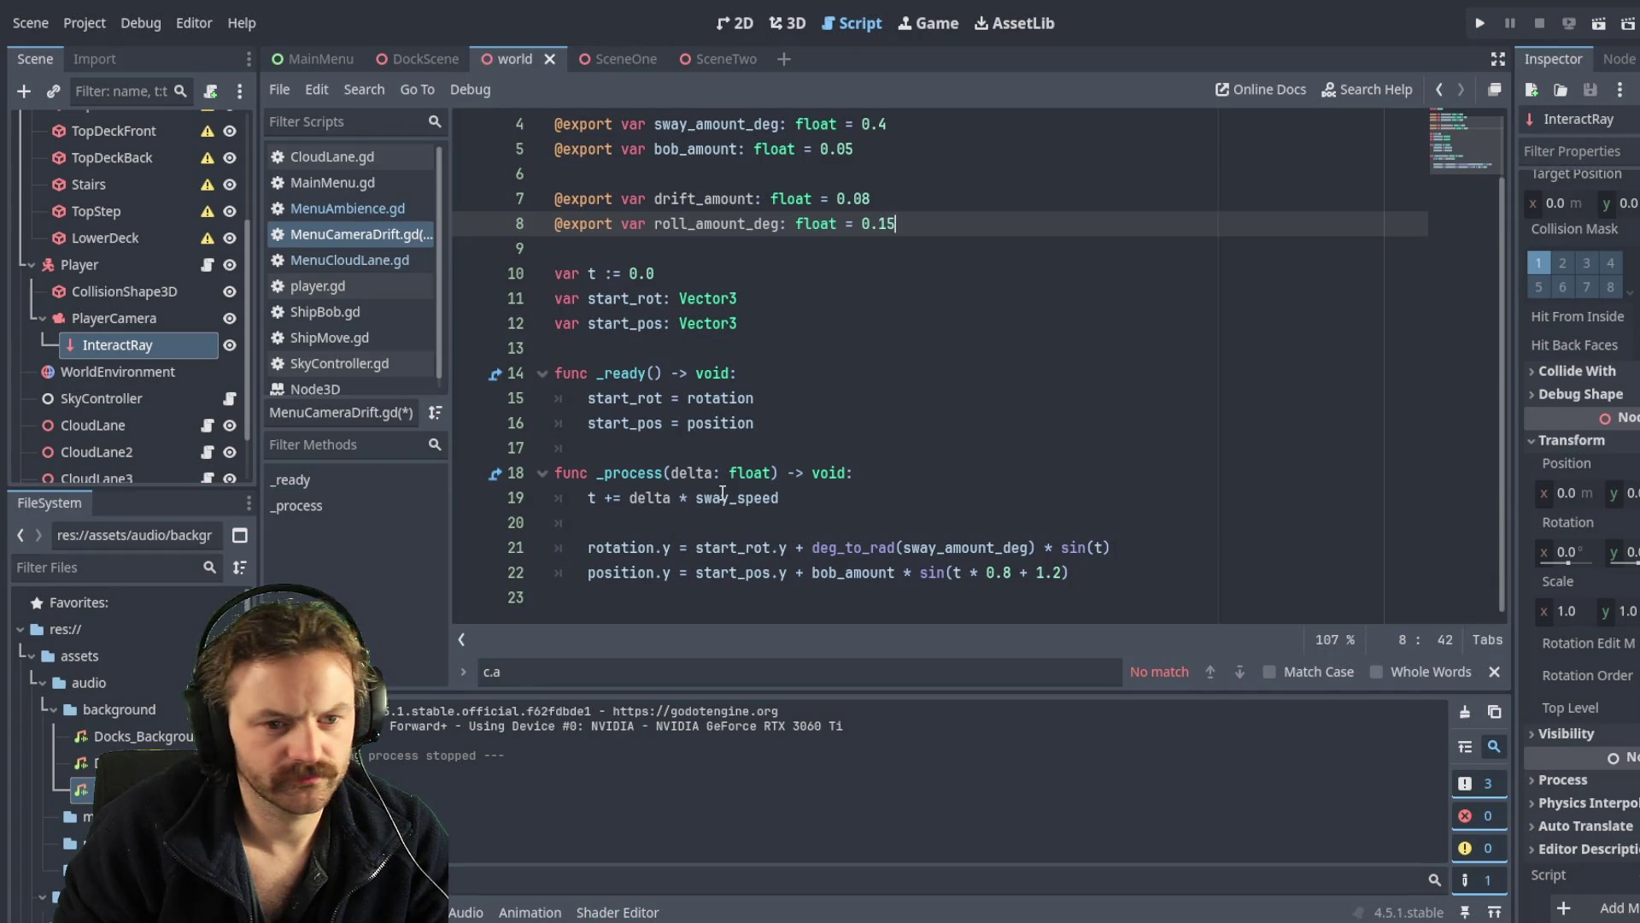
click(822, 498)
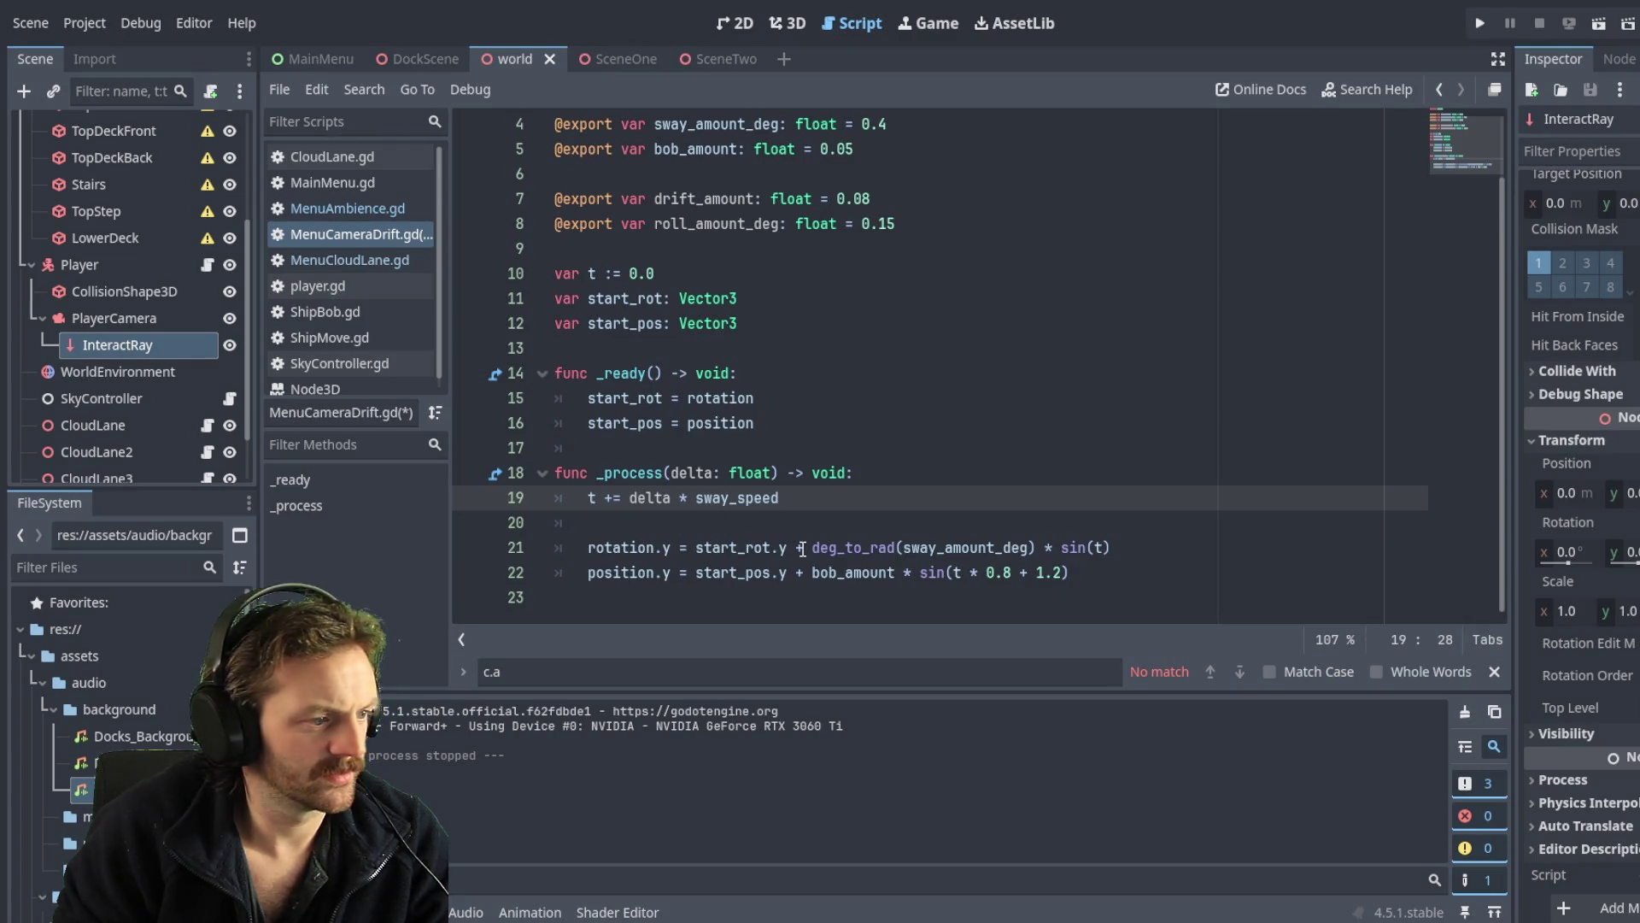
click(1123, 549)
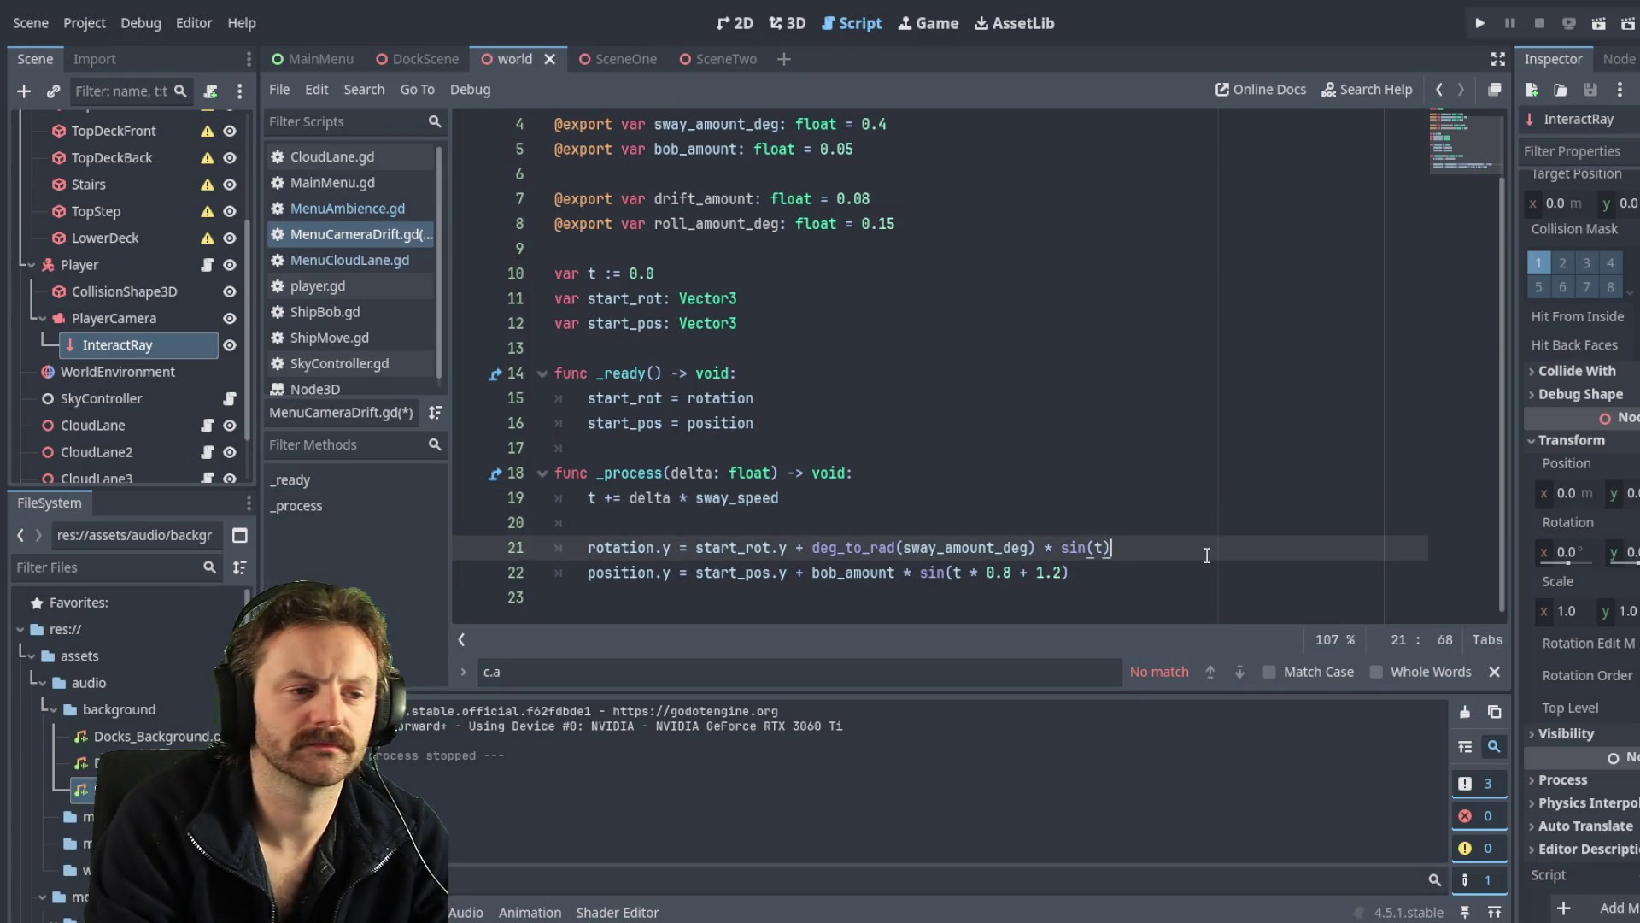
scroll(136, 346, up, 5)
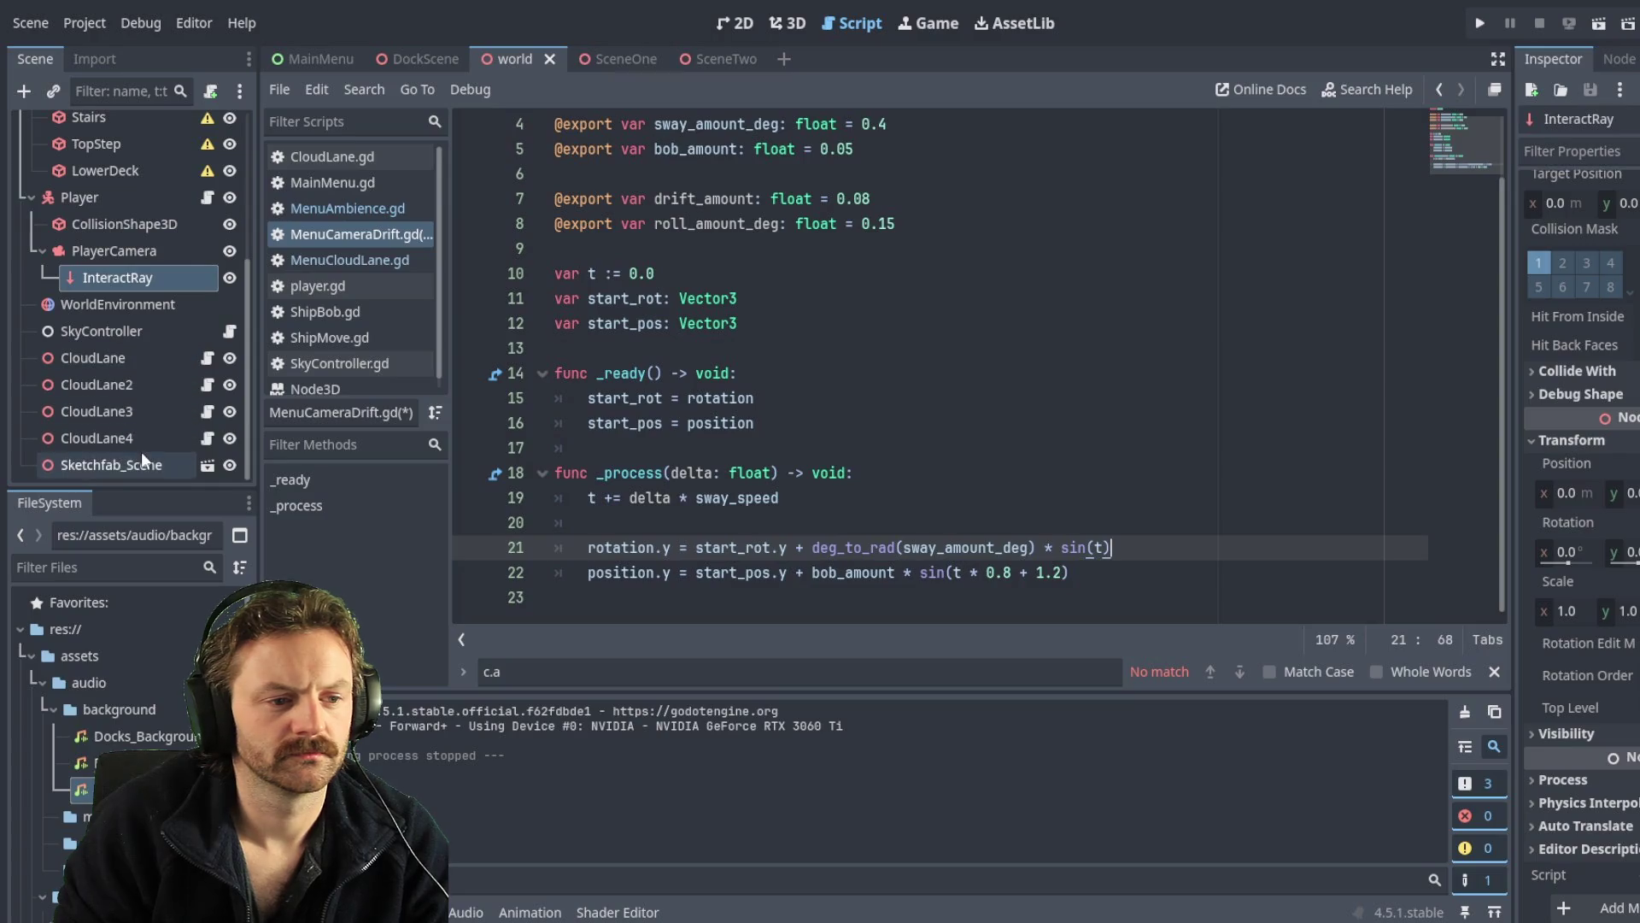
scroll(140, 373, down, 5)
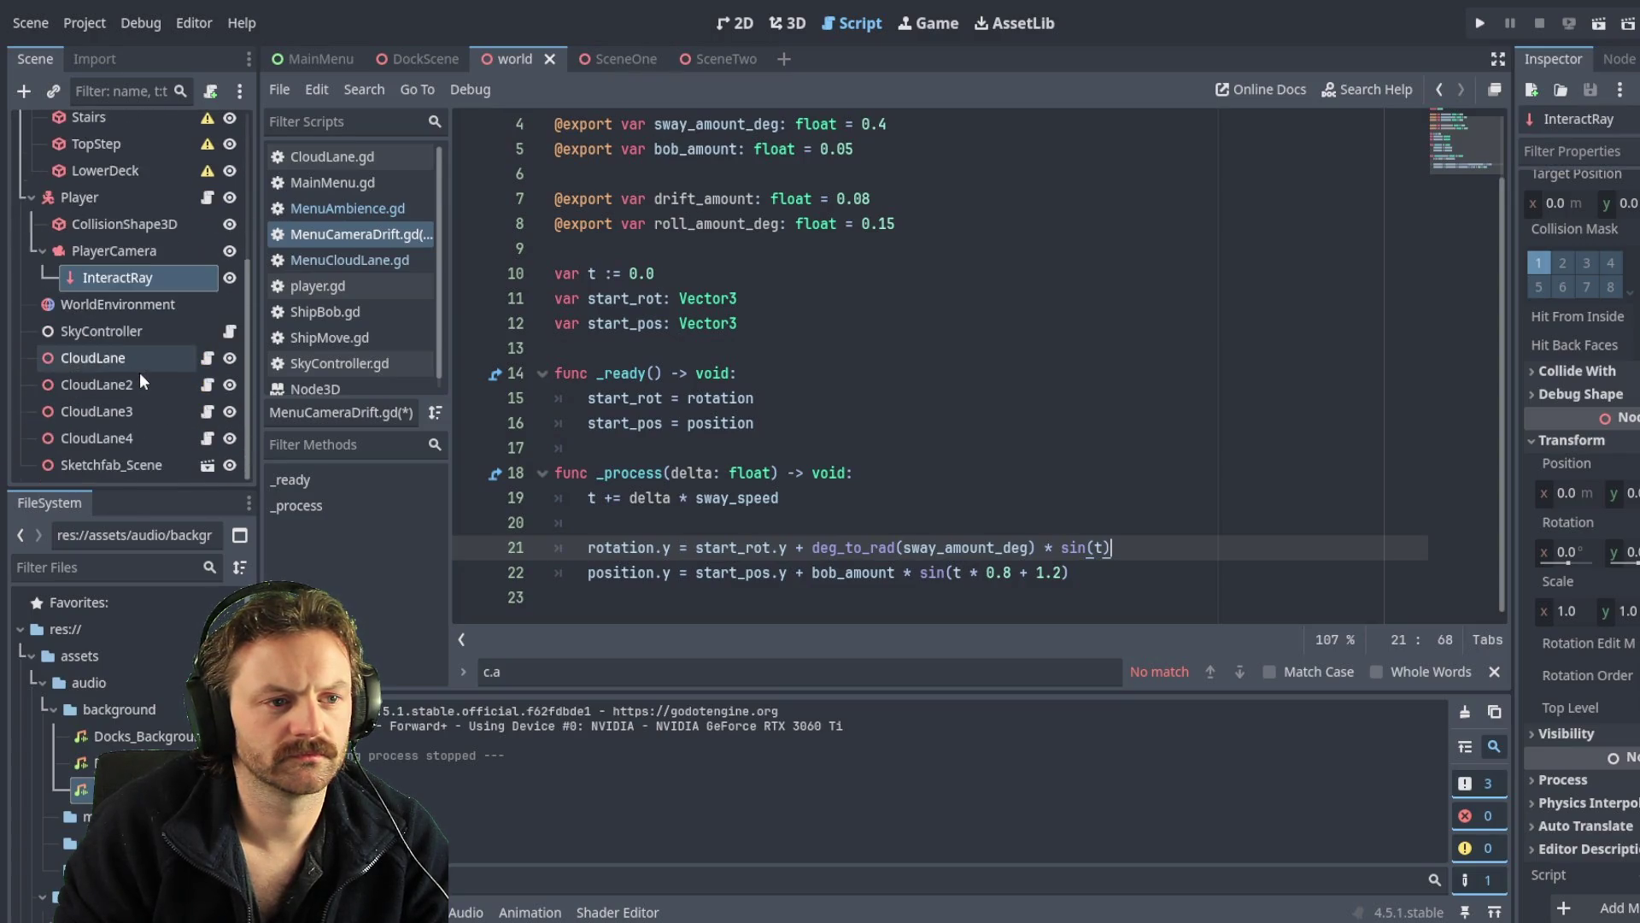
click(417, 59)
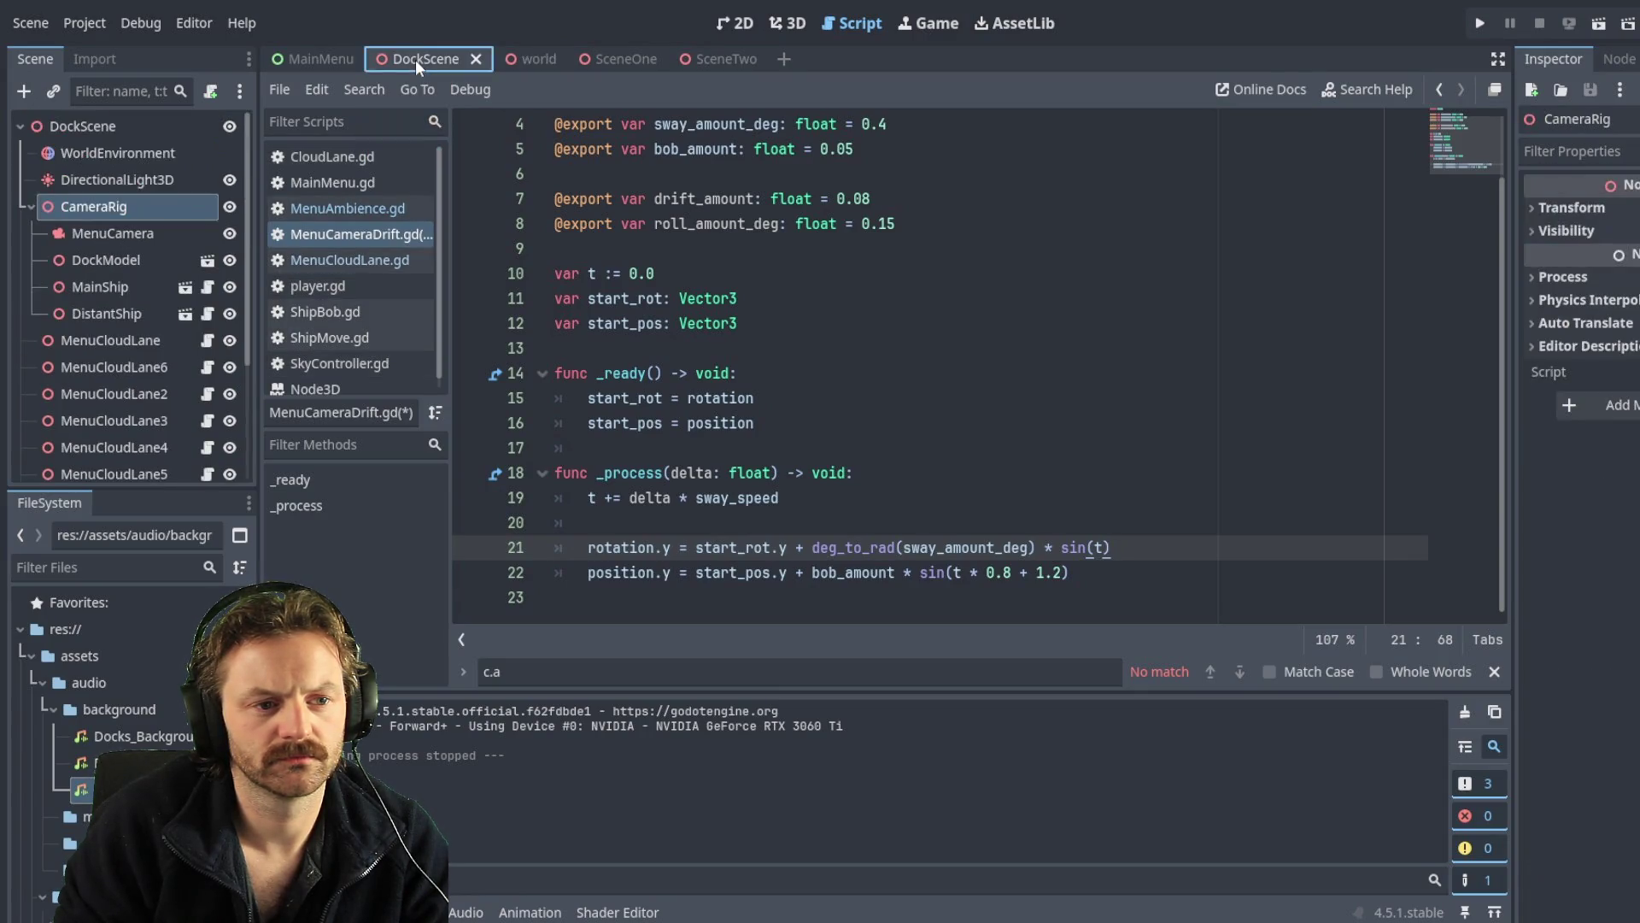
- Select MainShip in the DockScene tree and open its ShipBob.gd script
scroll(103, 387, down, 4)
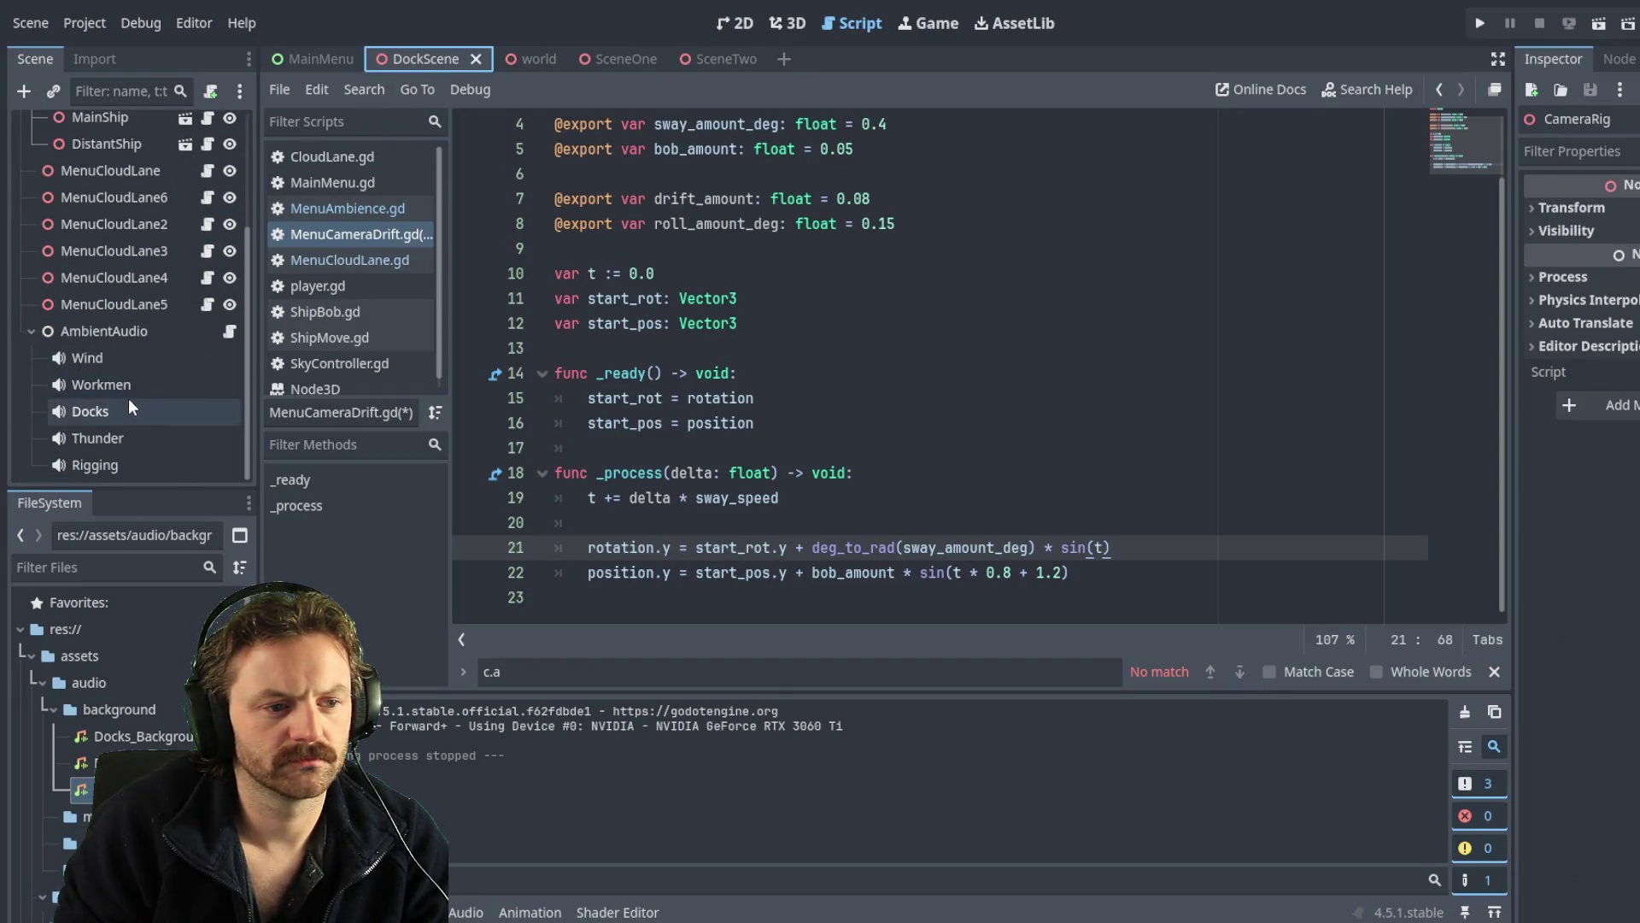
scroll(141, 299, up, 4)
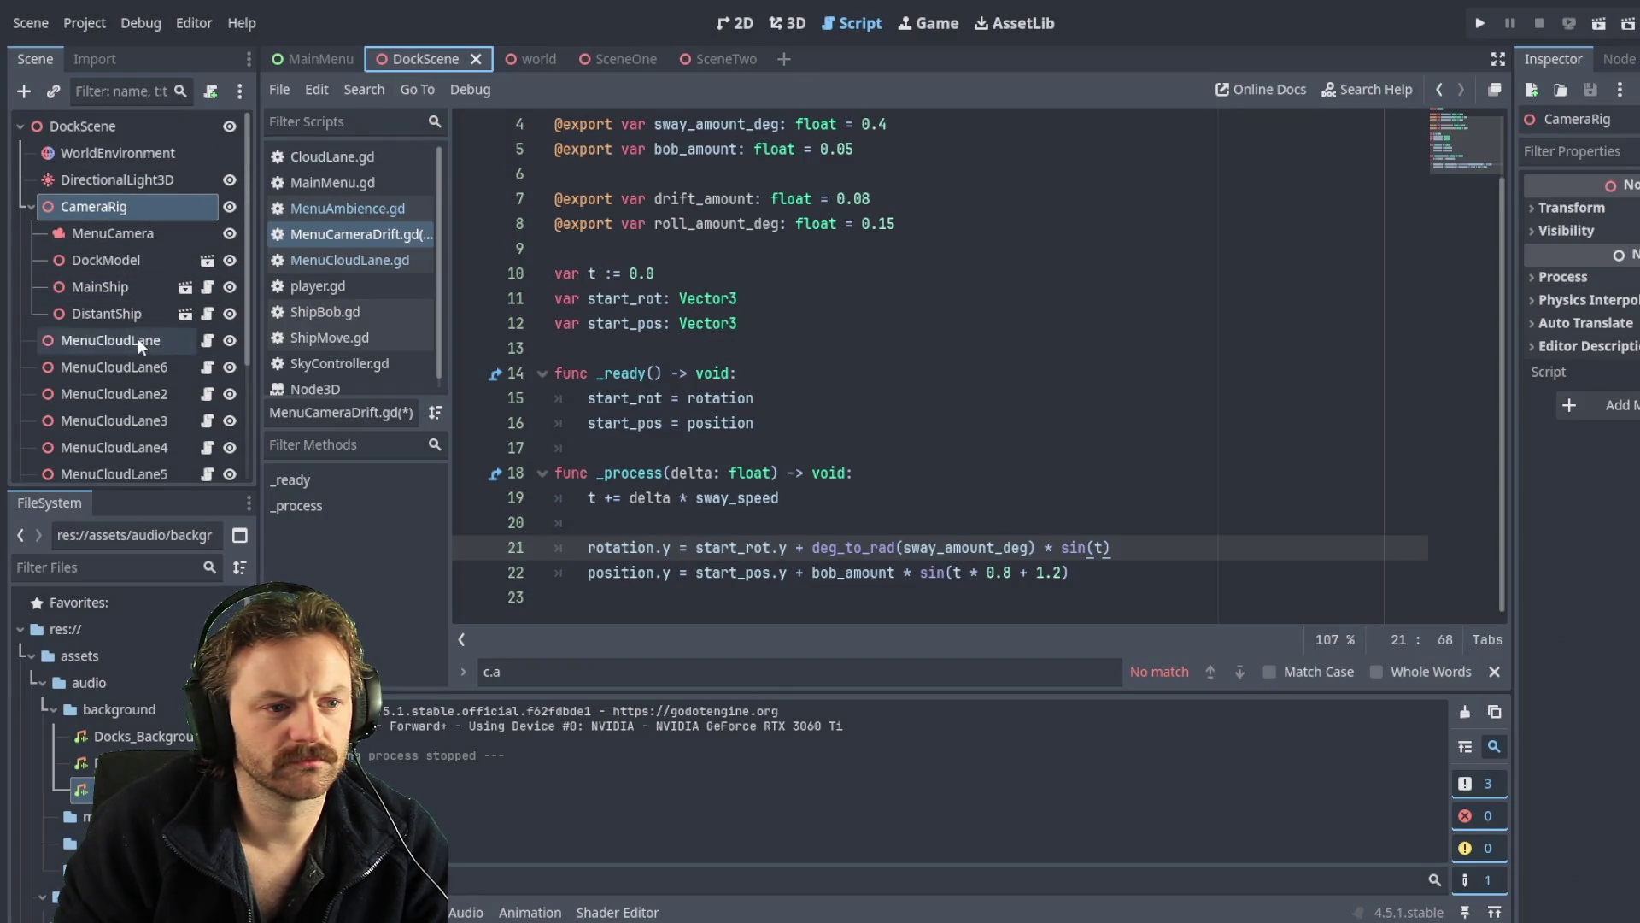
click(131, 287)
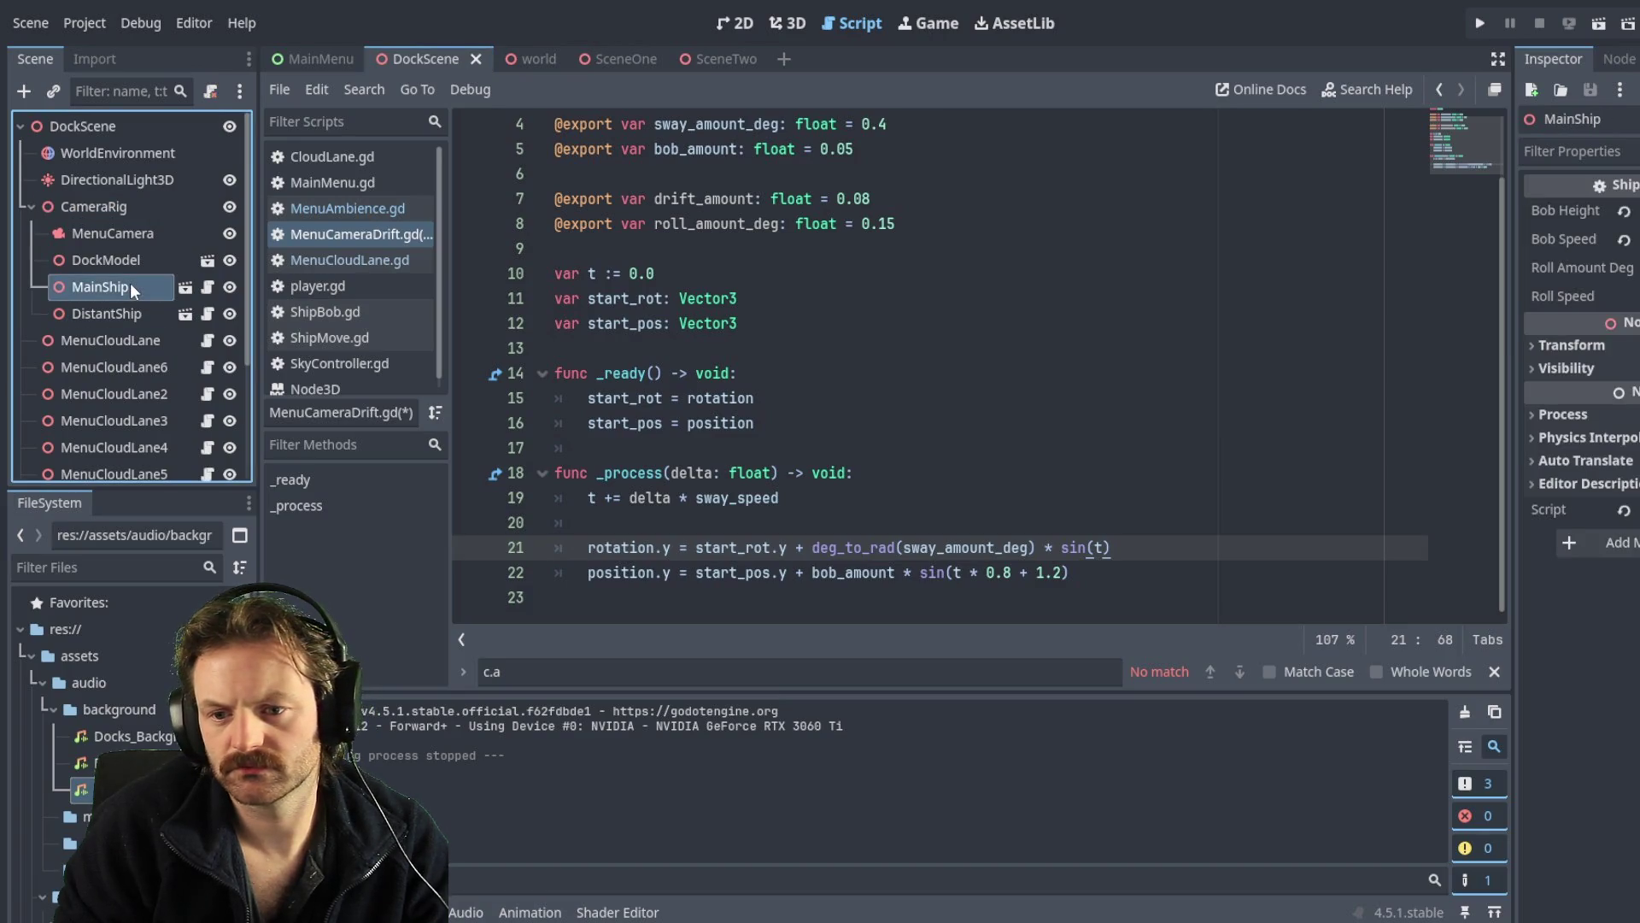
click(346, 316)
scroll(651, 342, up, 1)
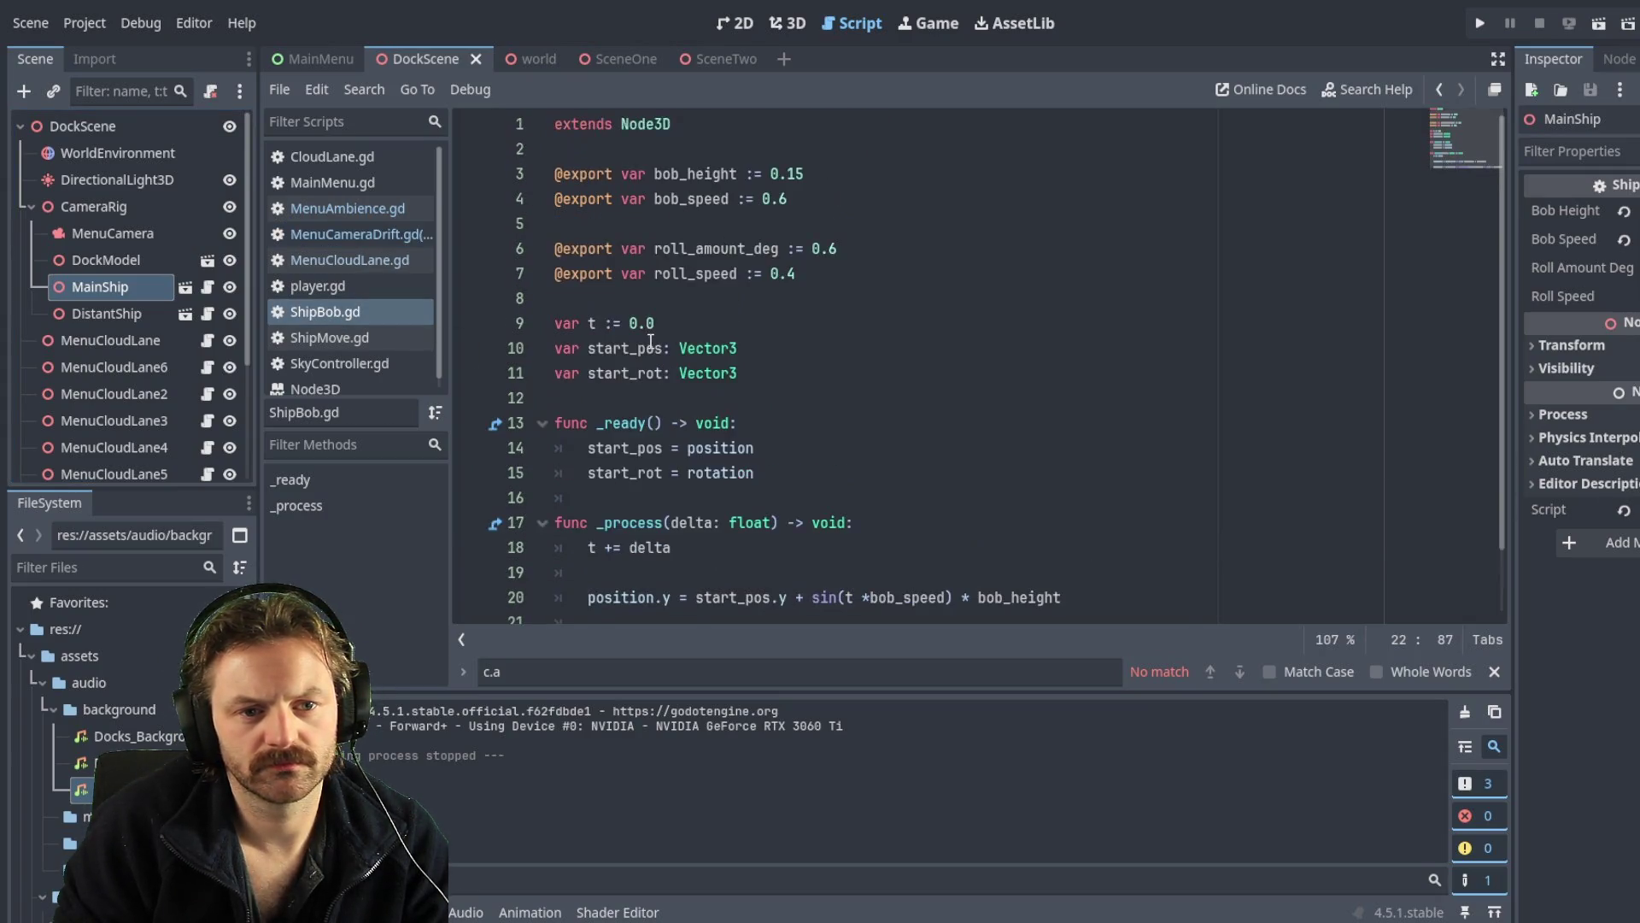
scroll(651, 342, down, 1)
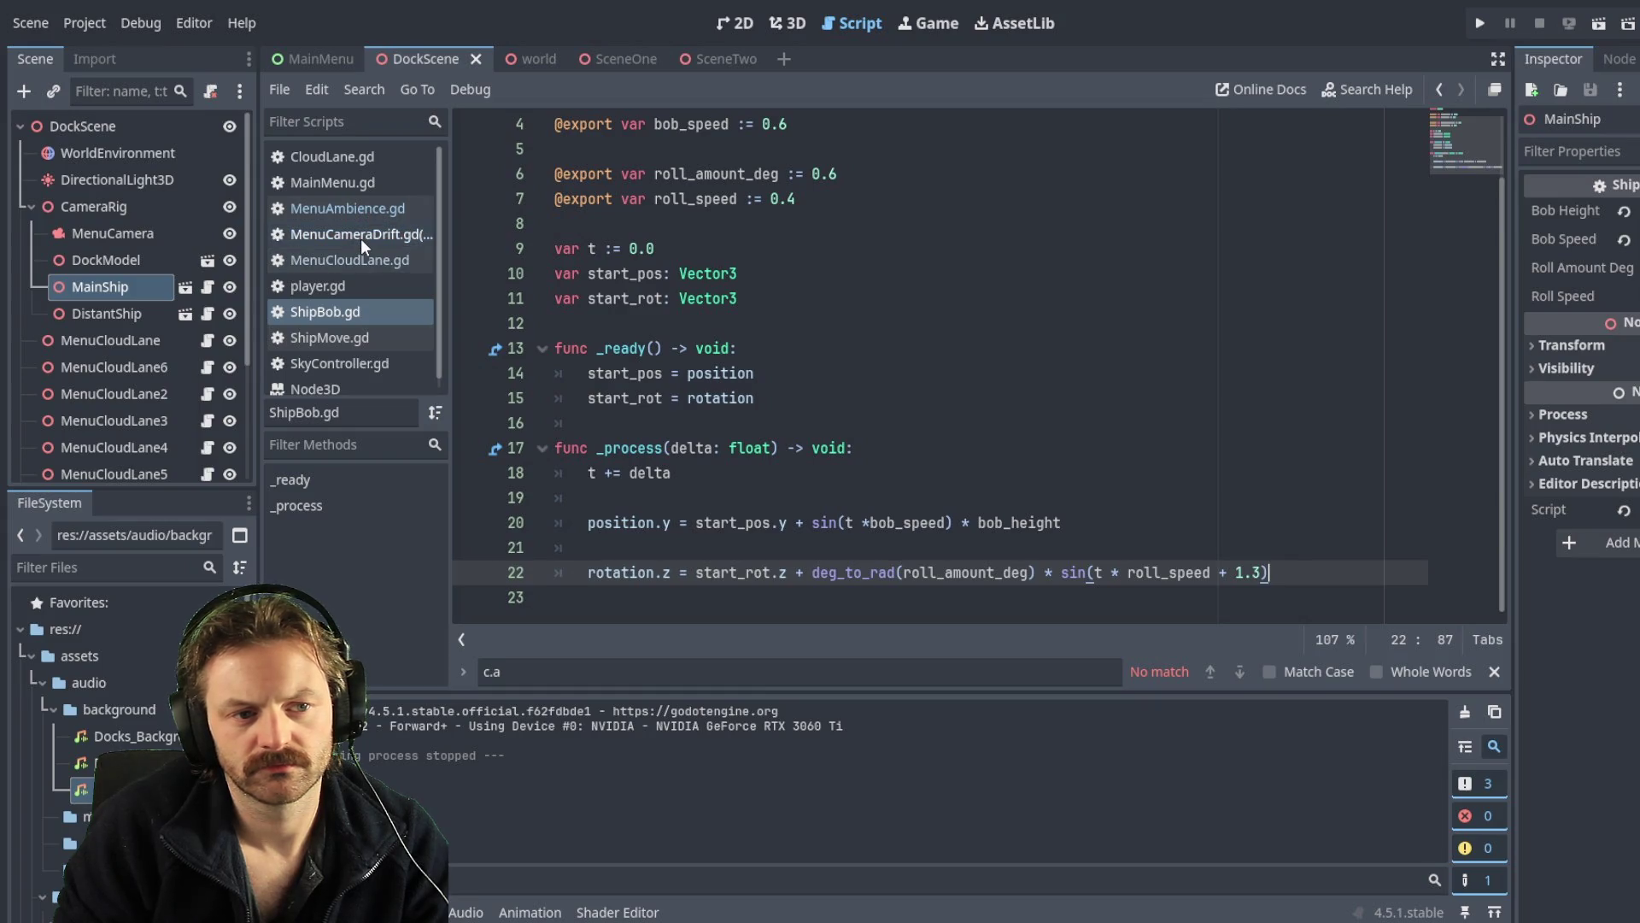
click(346, 263)
click(343, 234)
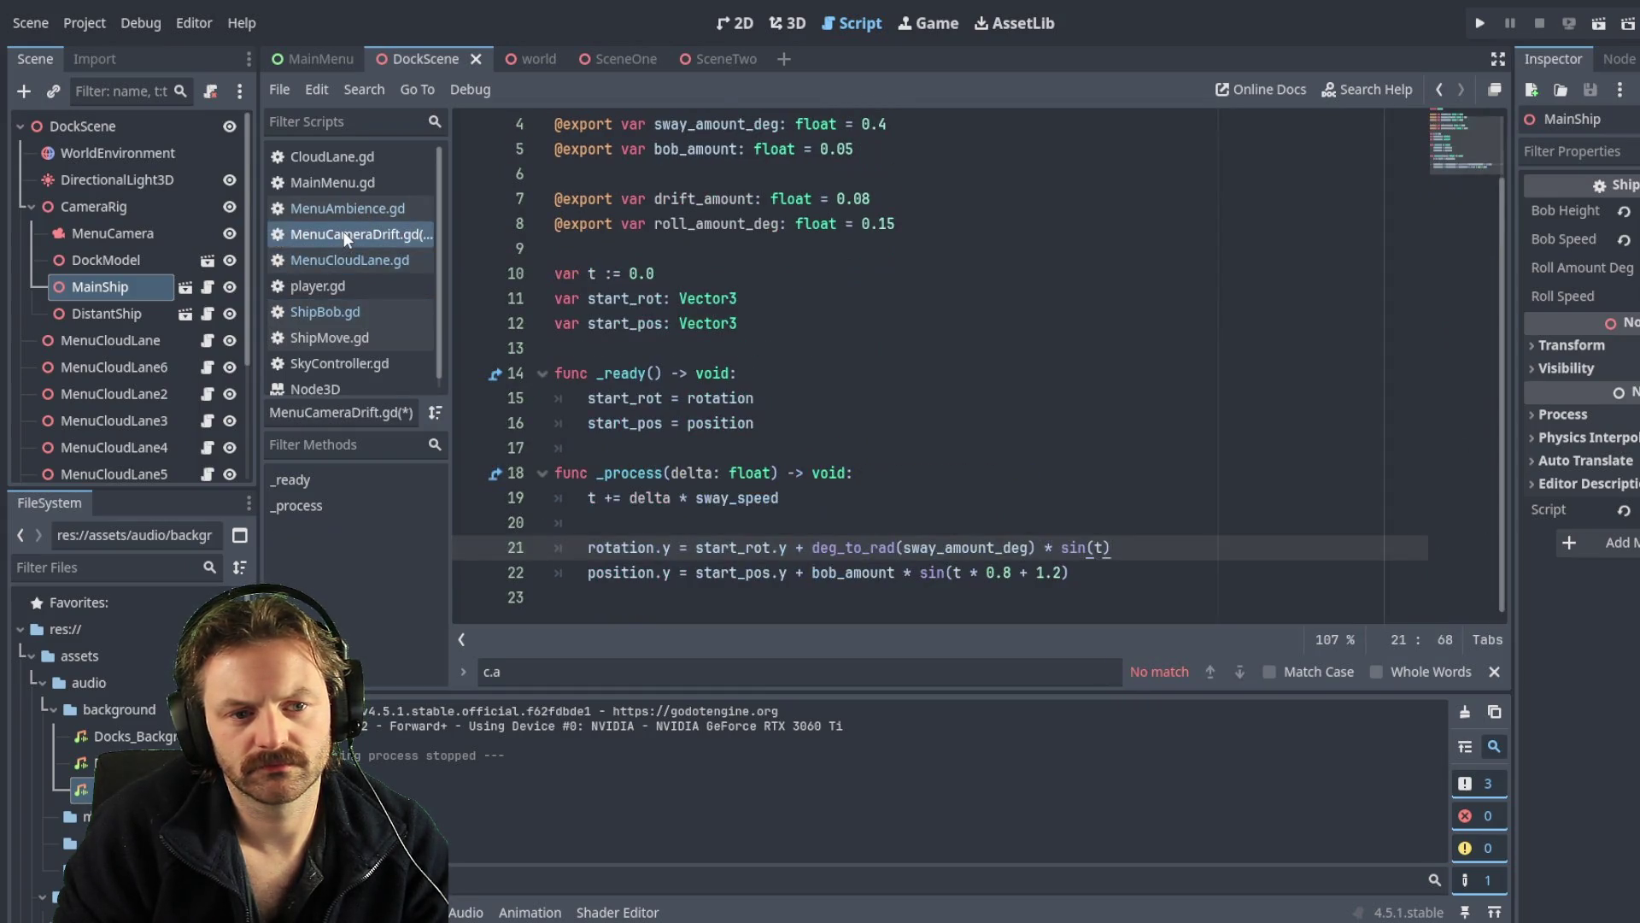
click(330, 313)
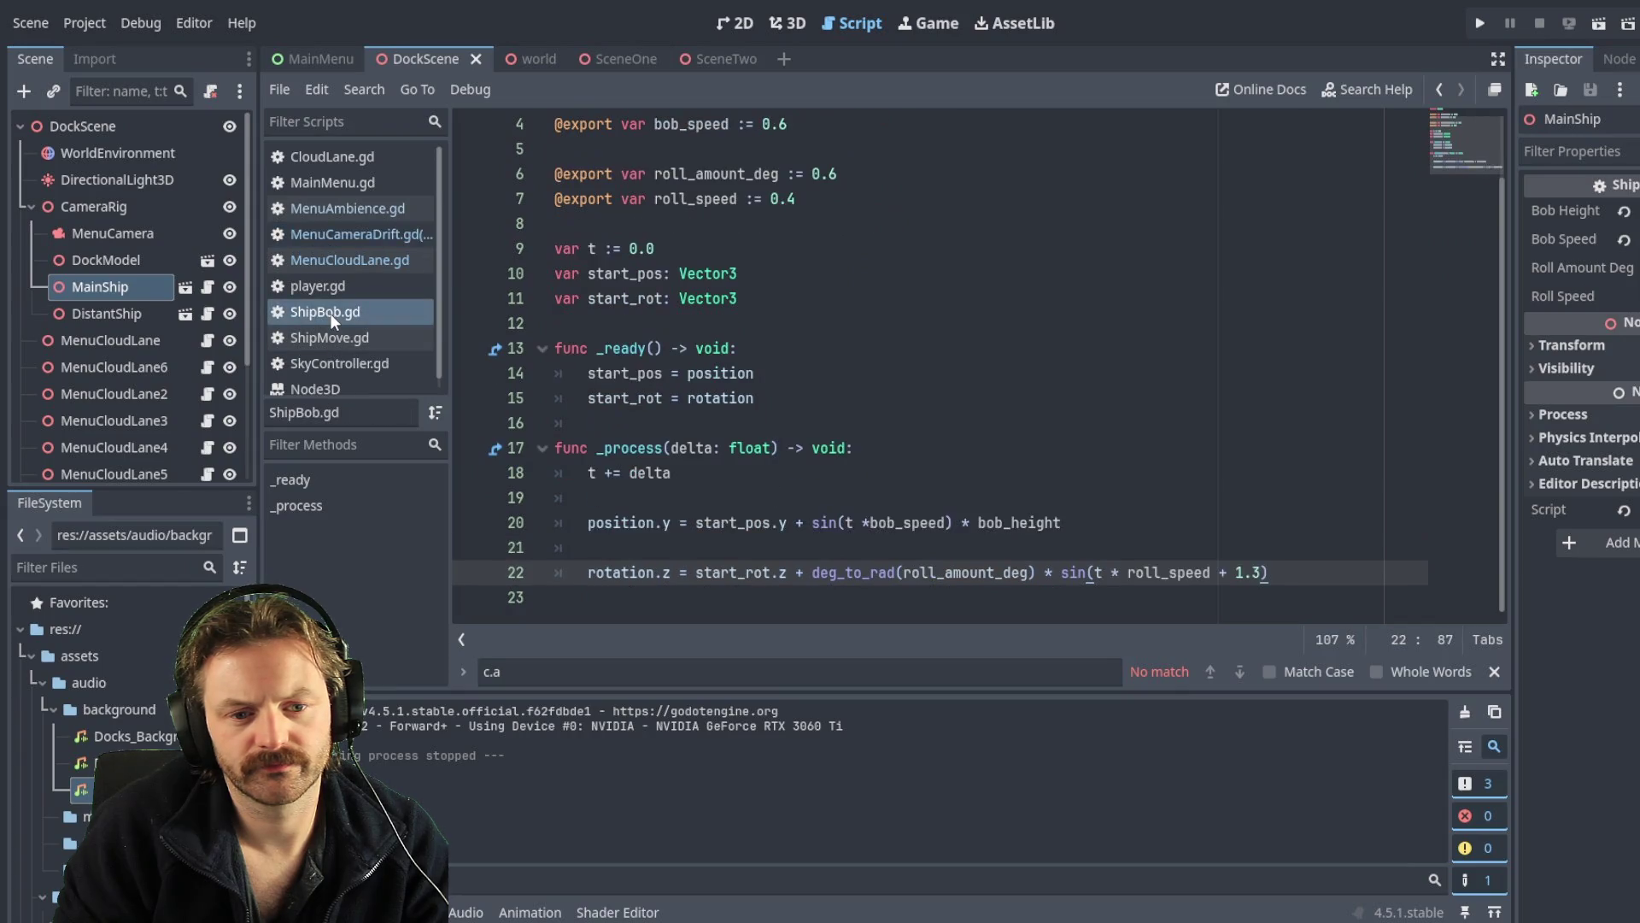
click(328, 233)
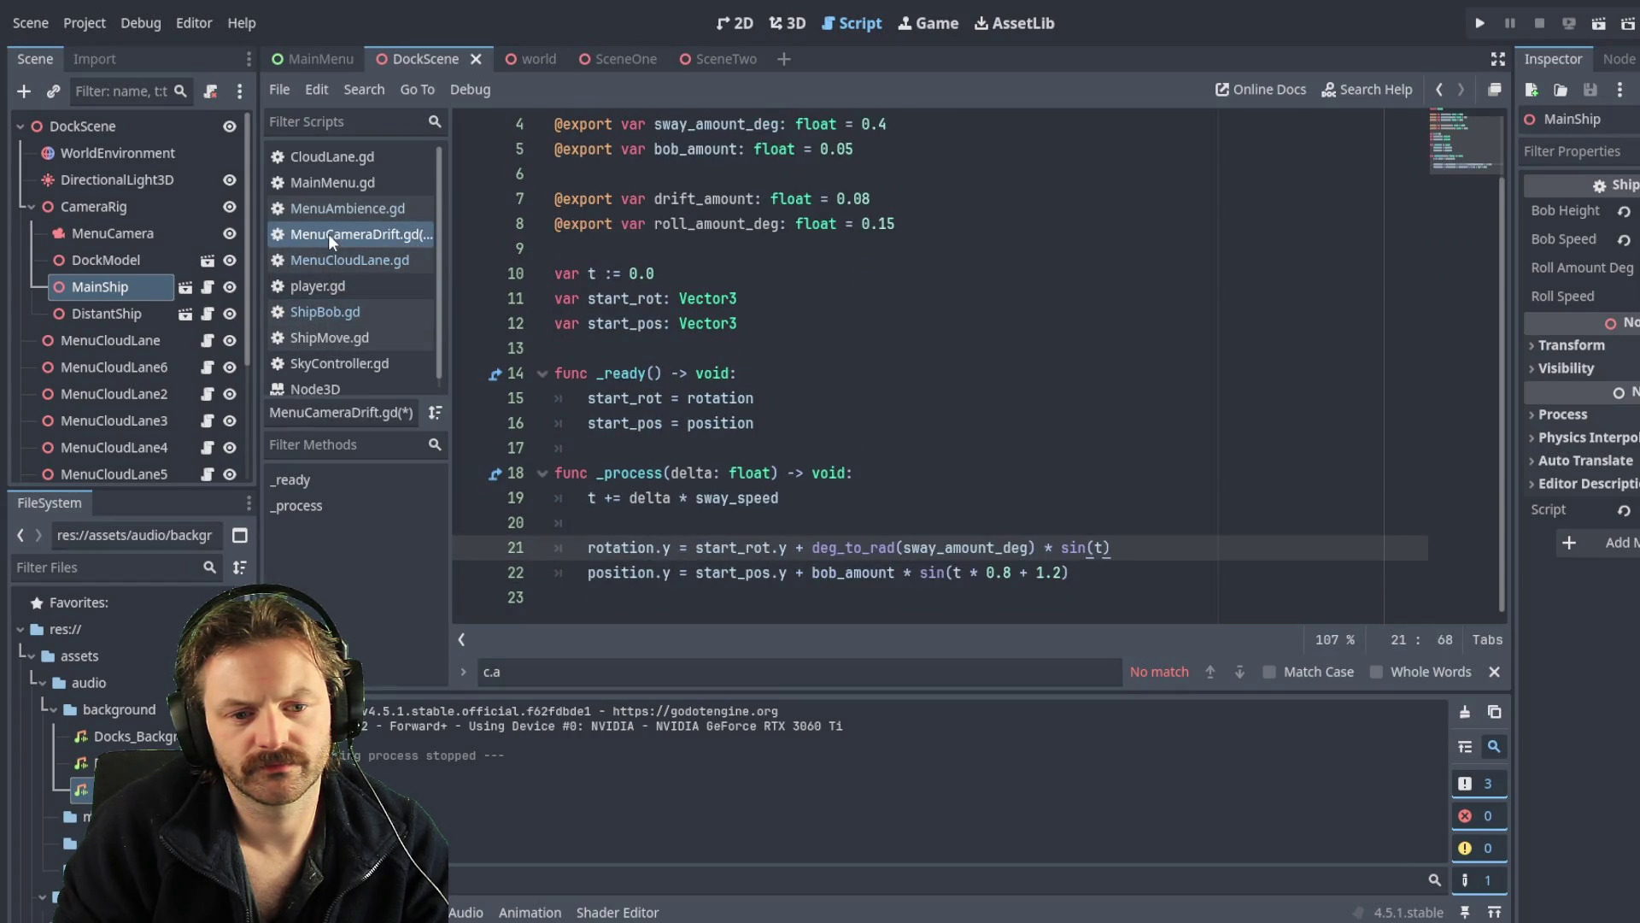
scroll(837, 478, up, 2)
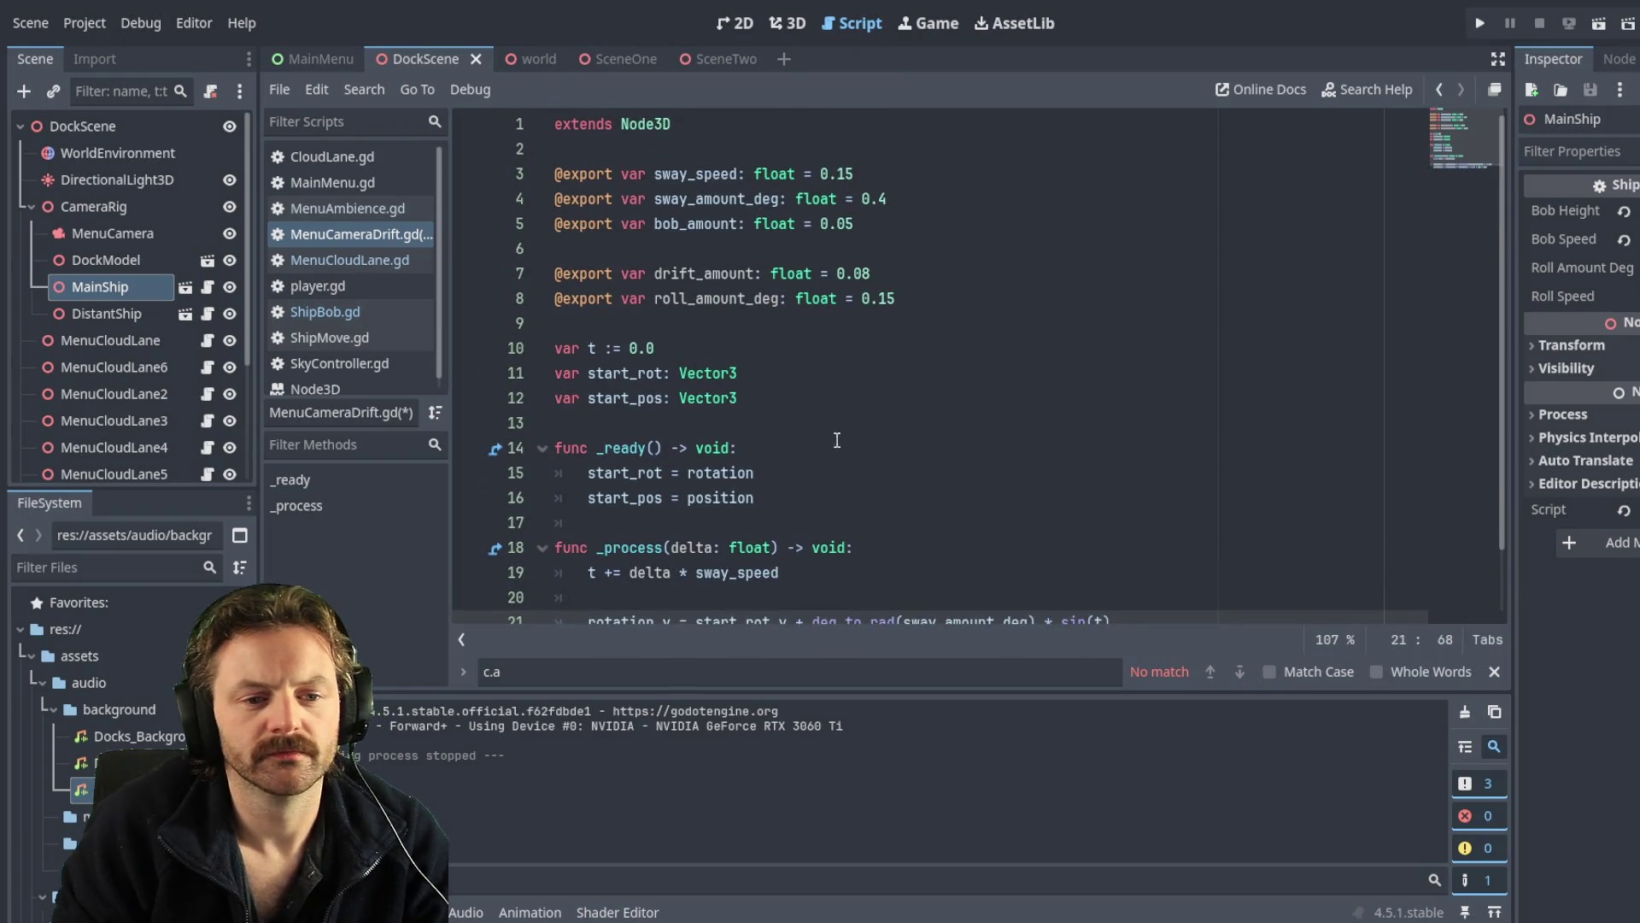
scroll(765, 402, down, 2)
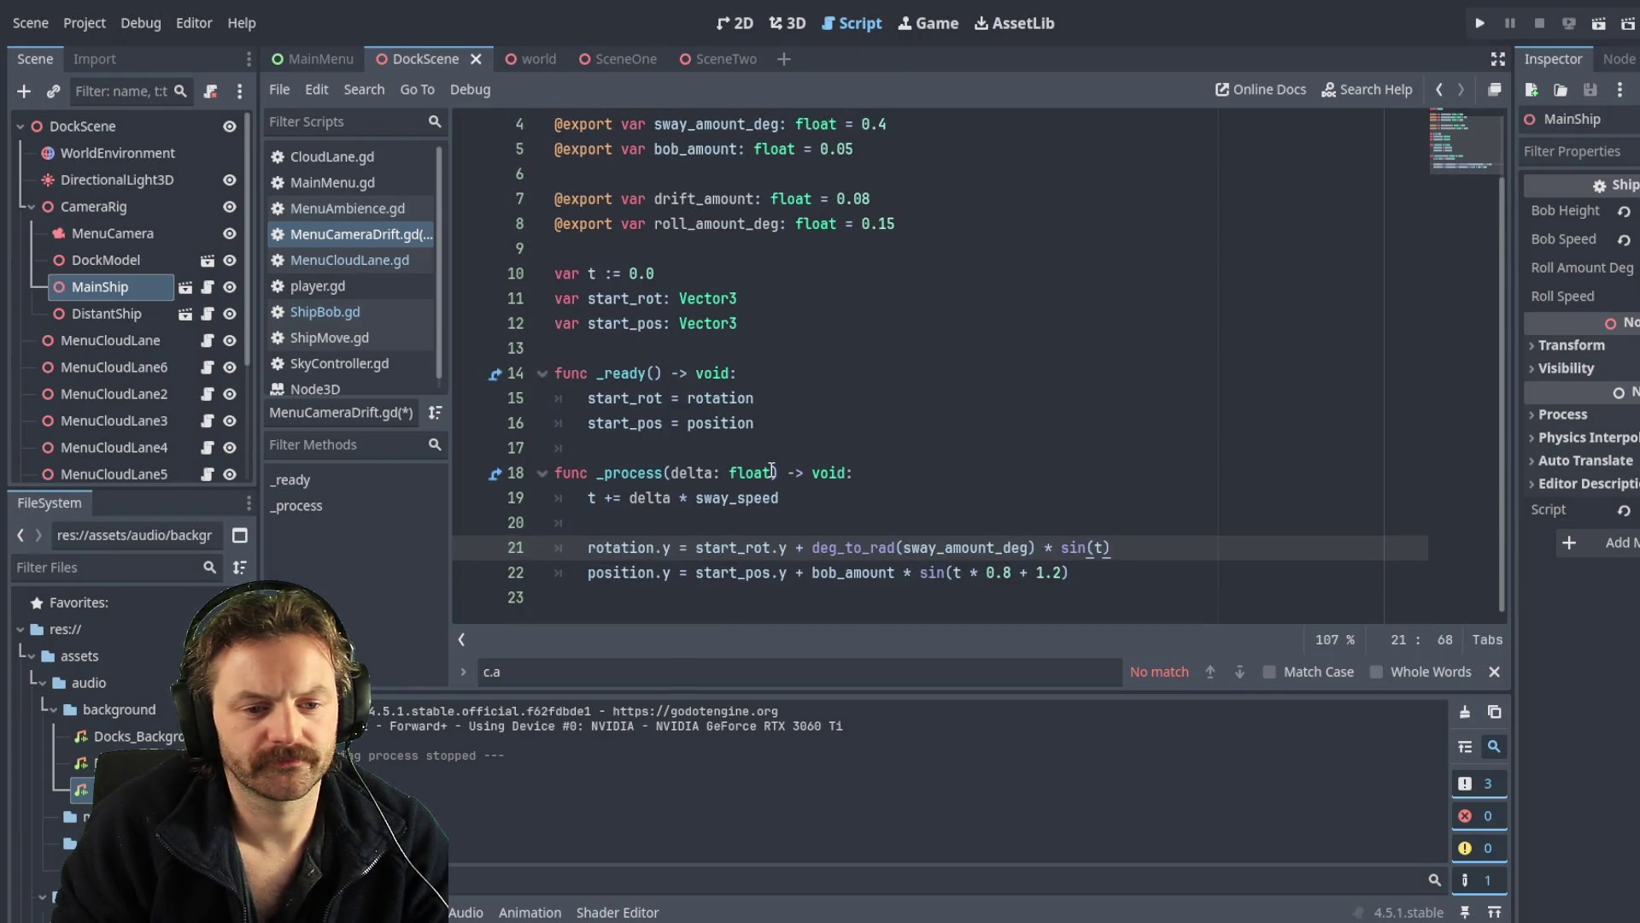
click(793, 500)
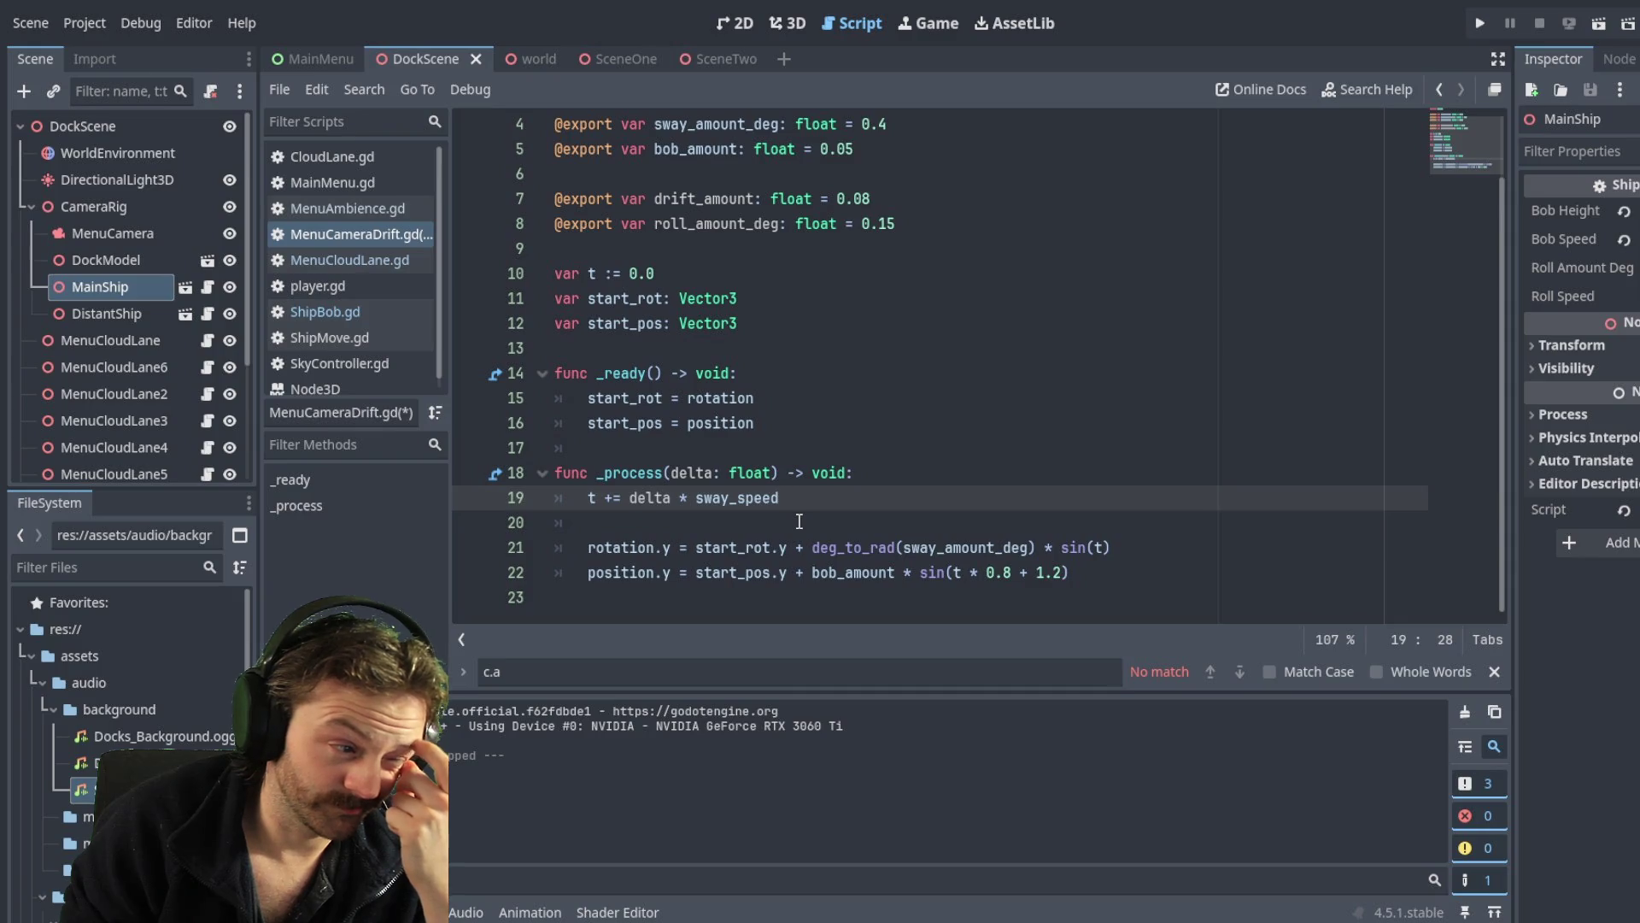
click(1140, 547)
- On new line 22, write rotation.z = start_rot.z + deg_to_rad(roll_amount_deg) * sin(t * 0.7 + 0.9)
key(Return)
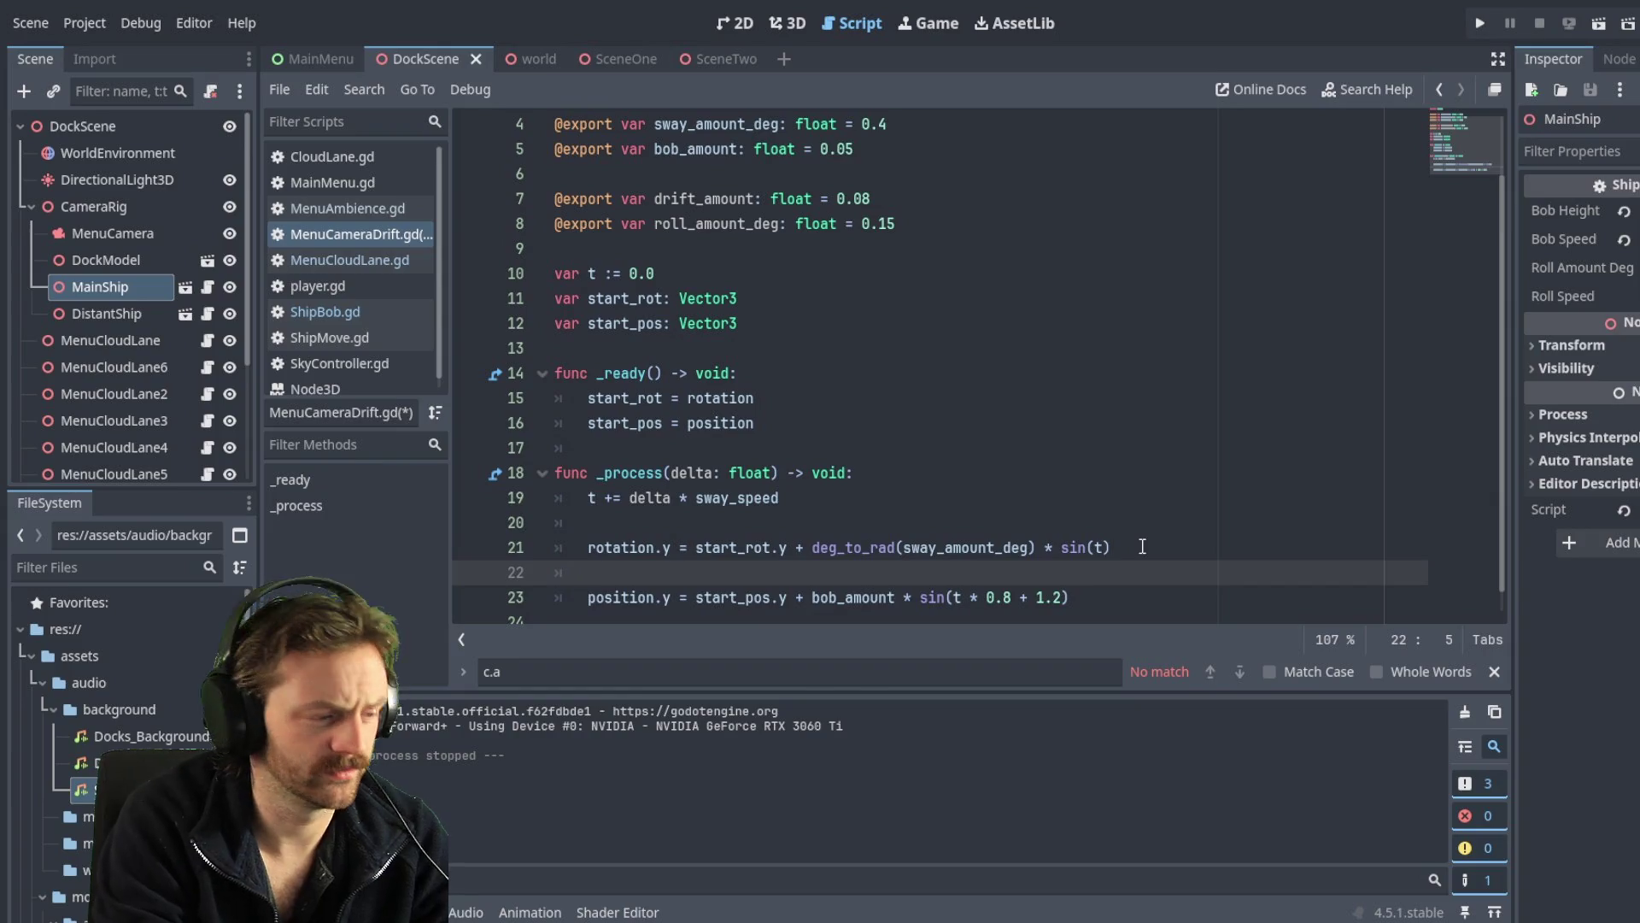
text(rotation)
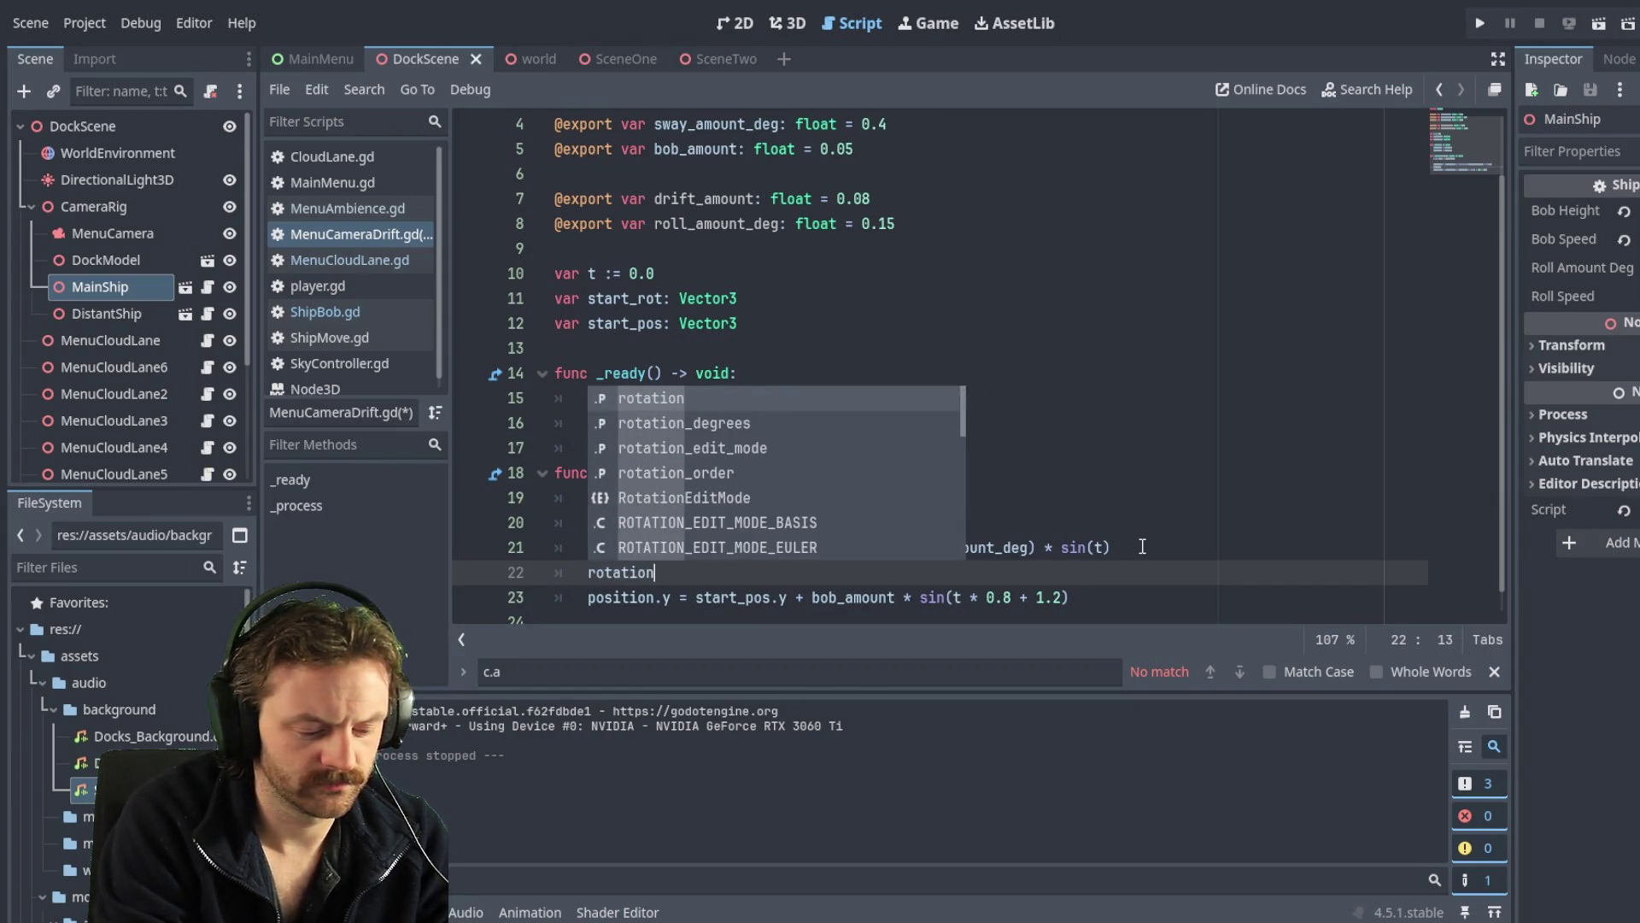
text(.)
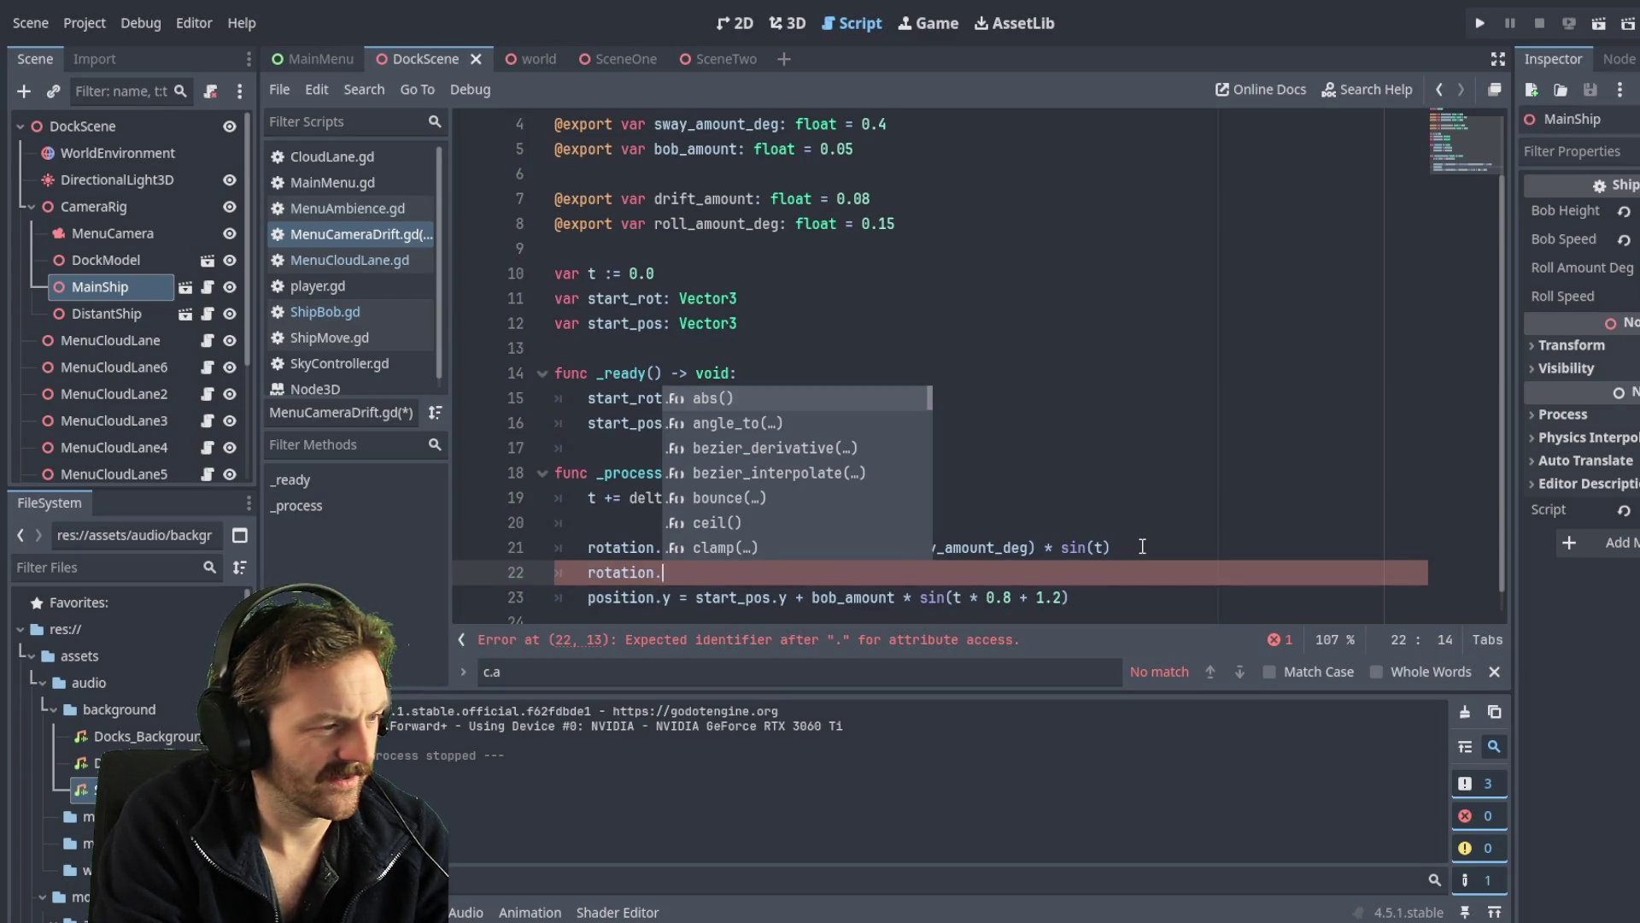
text(z)
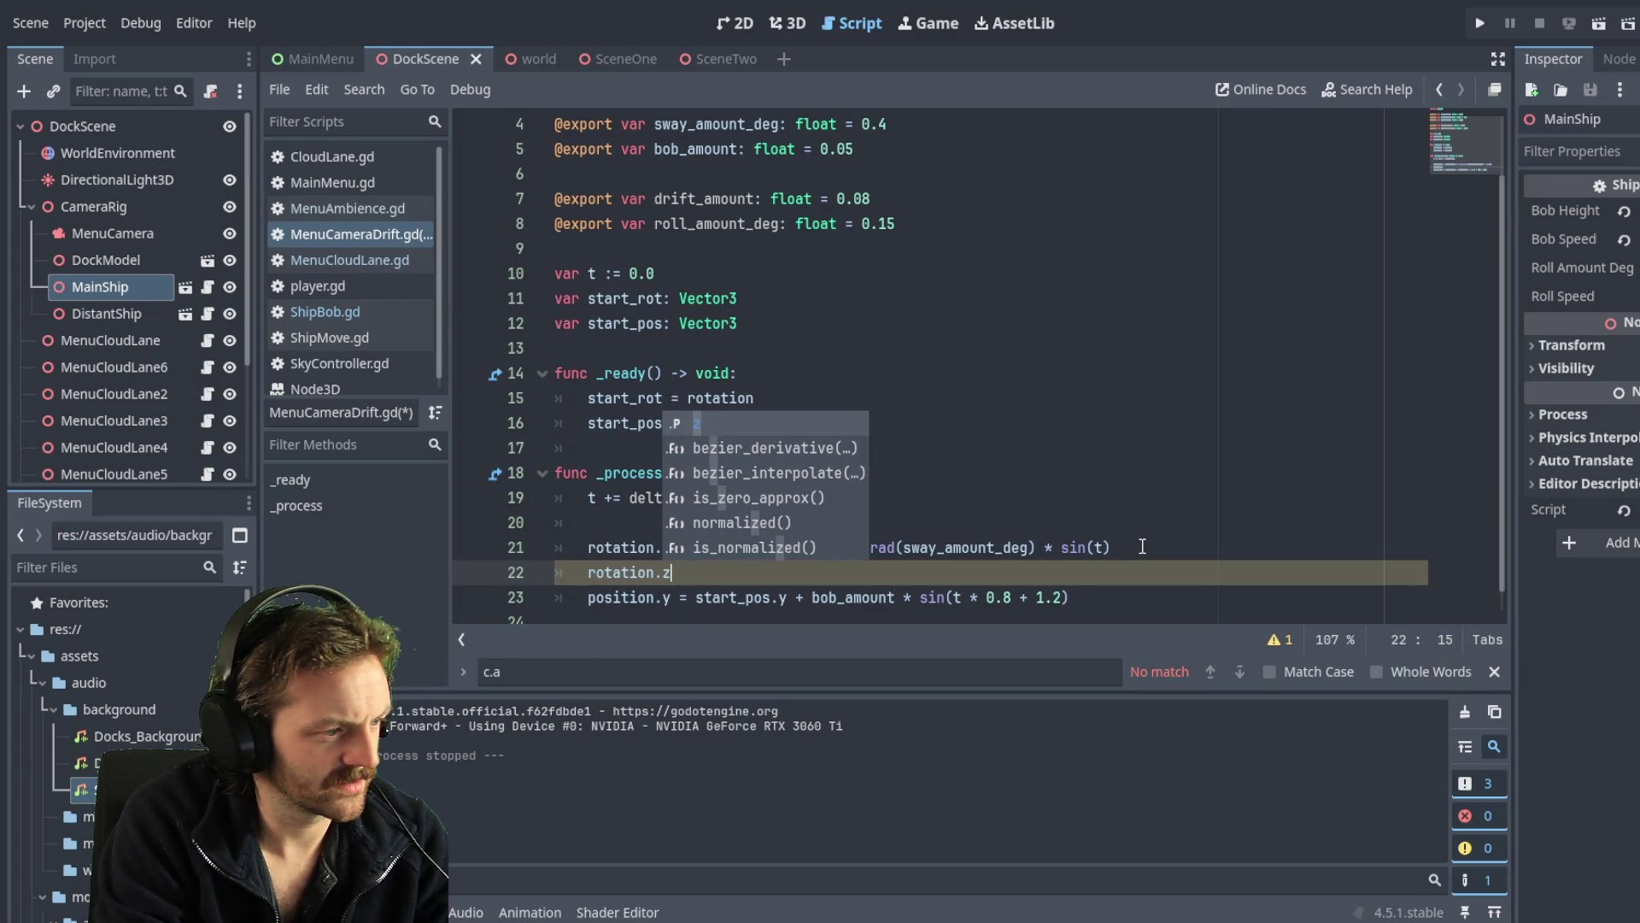
text( = start)
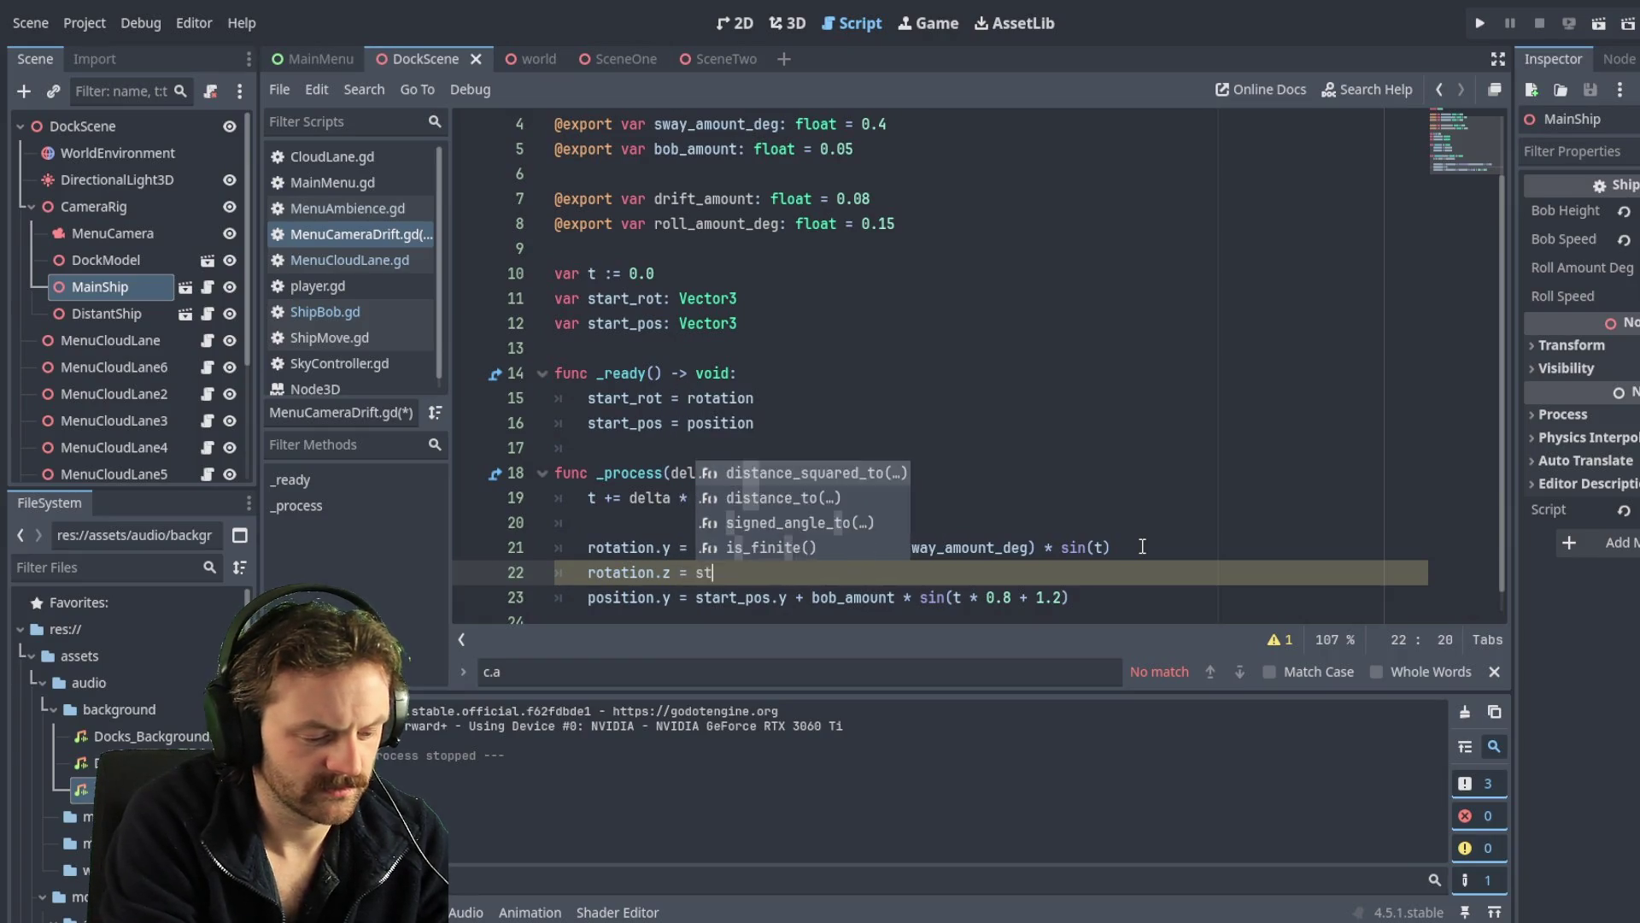
text(_rot)
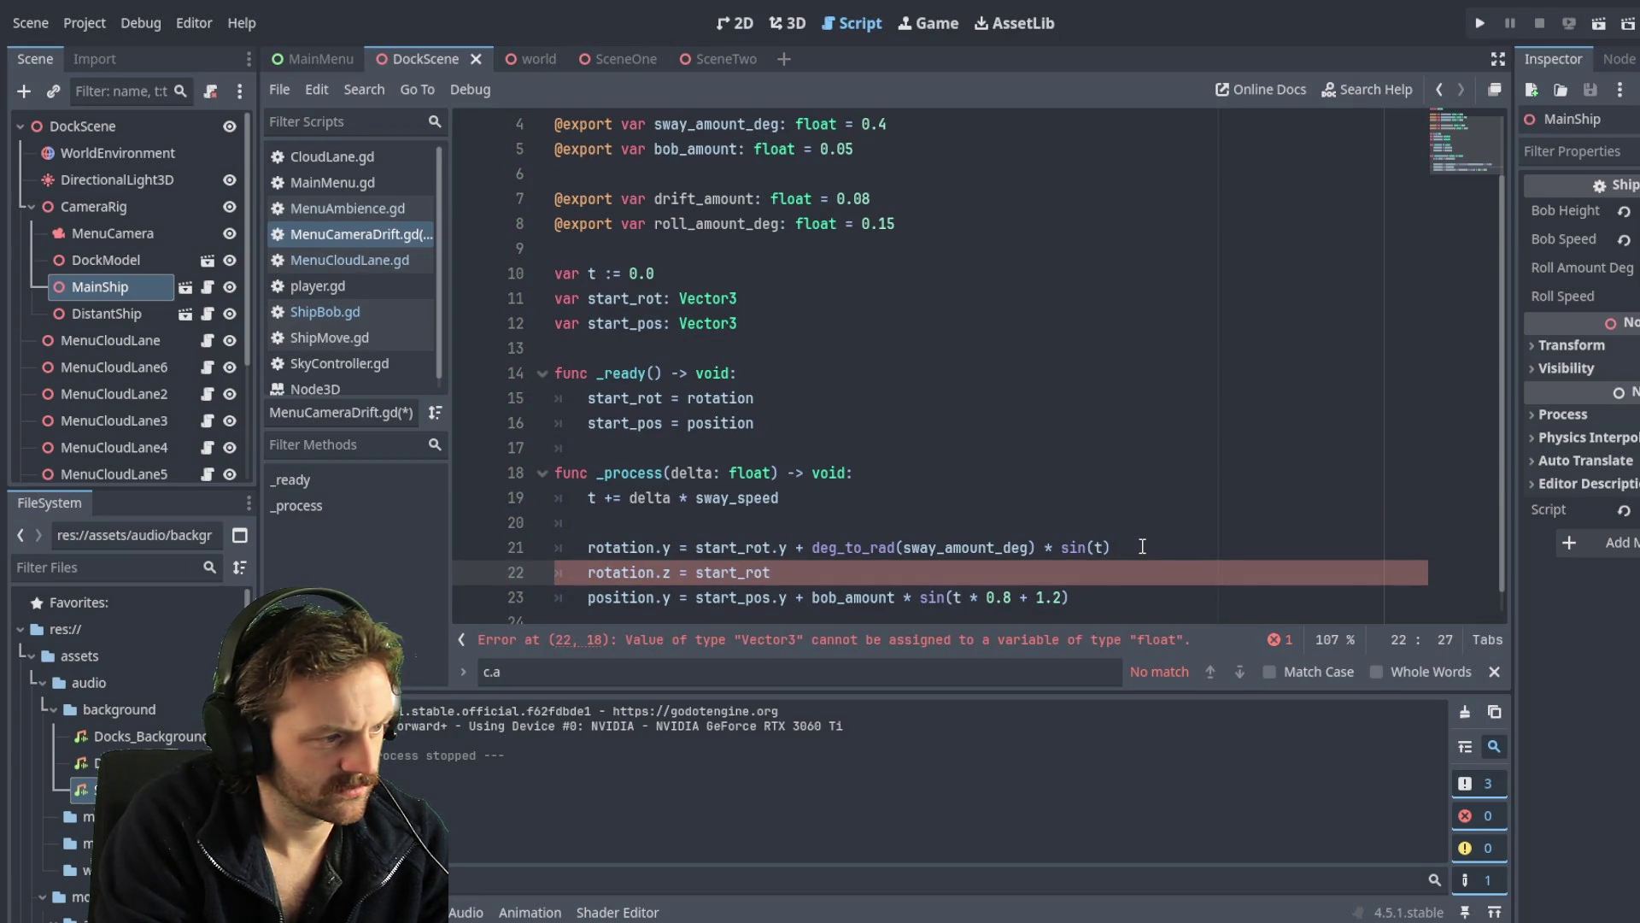
text(.)
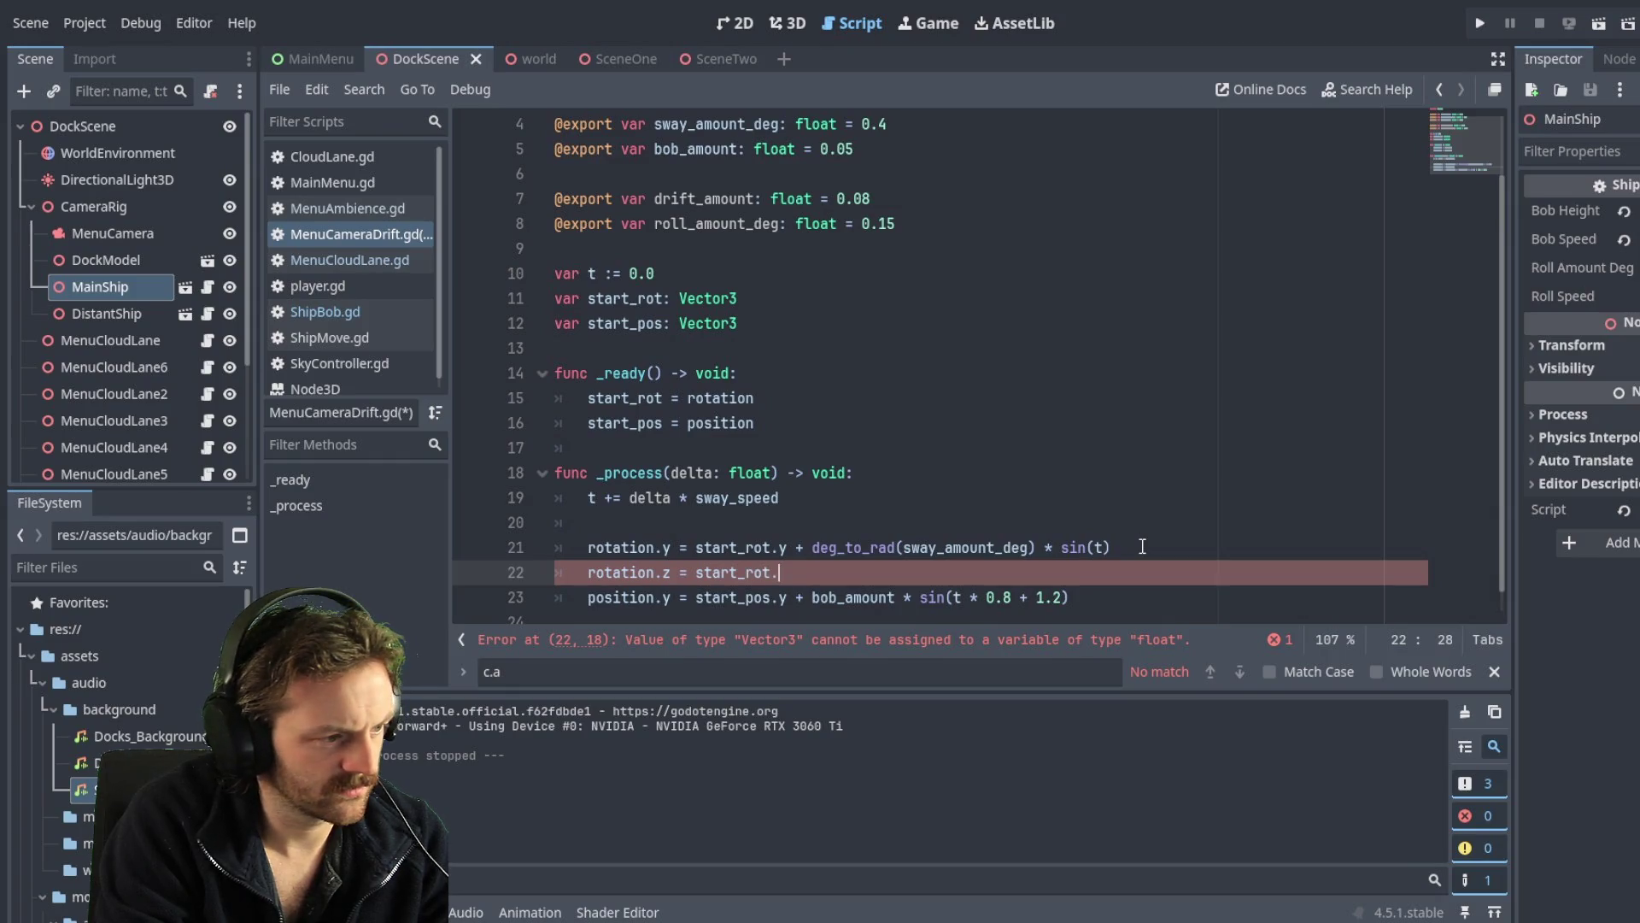
text(z + )
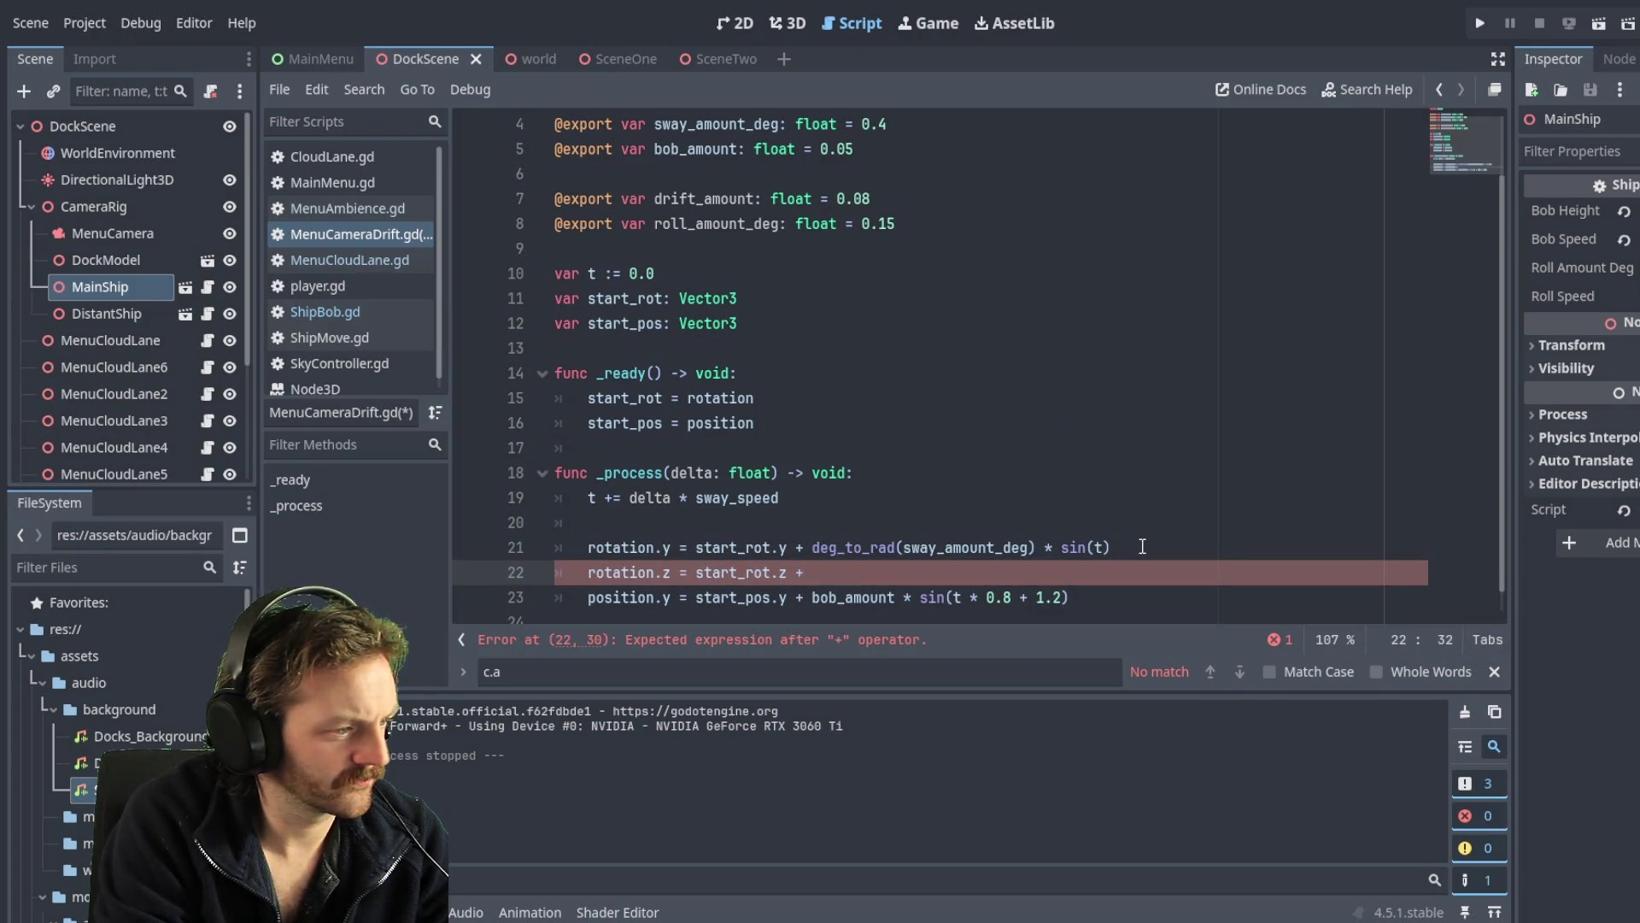
text(deg_)
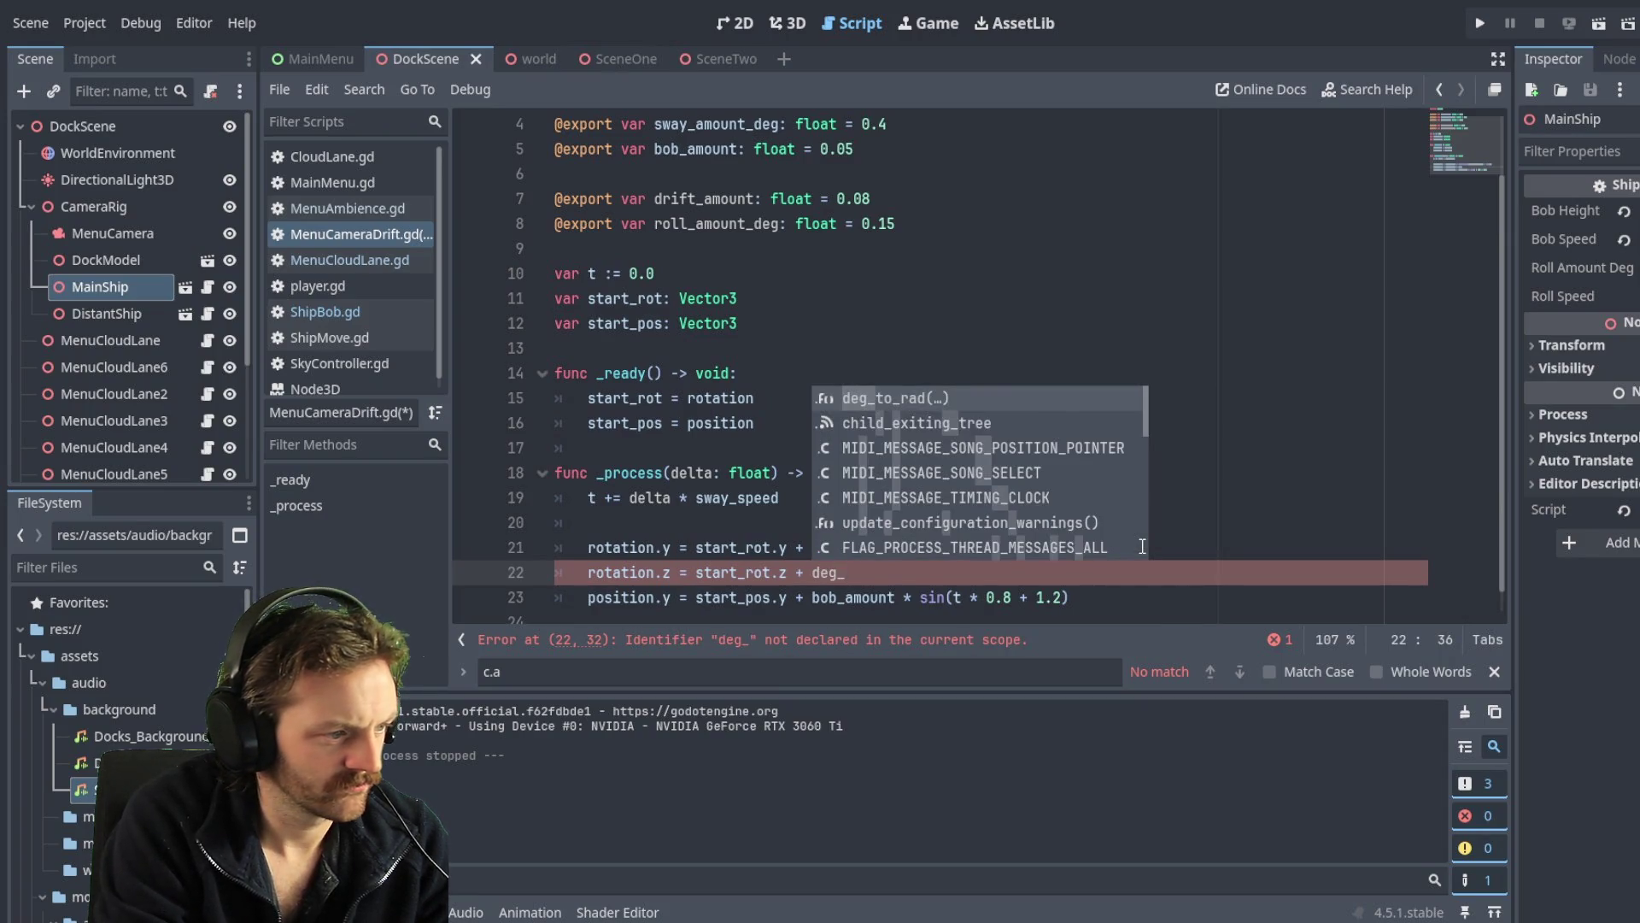
text(to_ra)
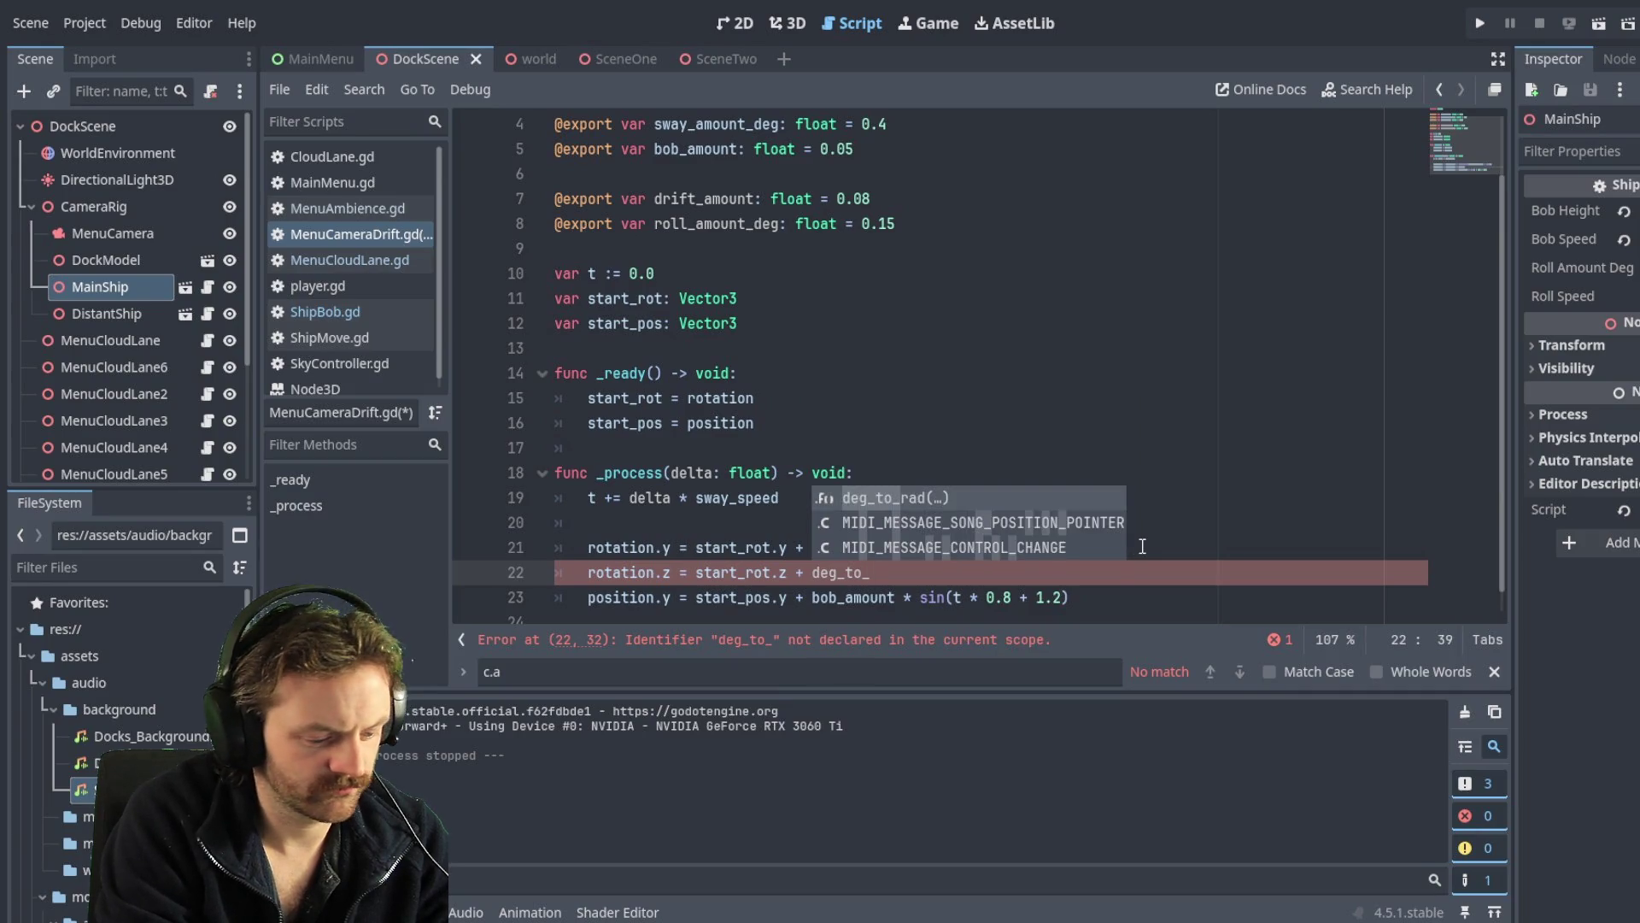
text(d)
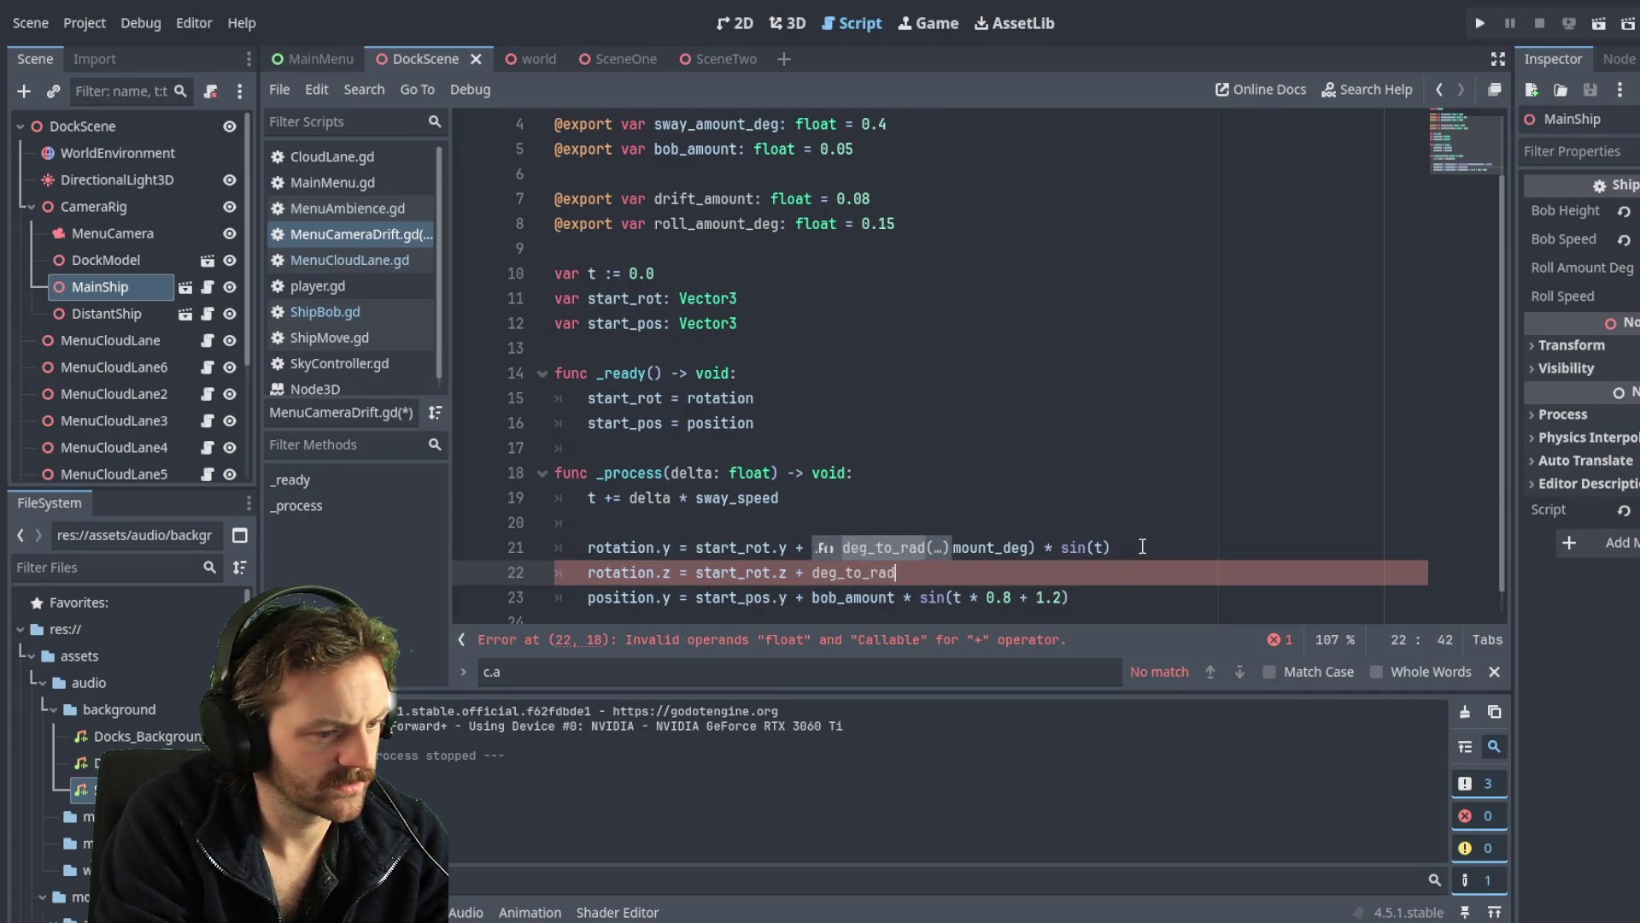
text(()
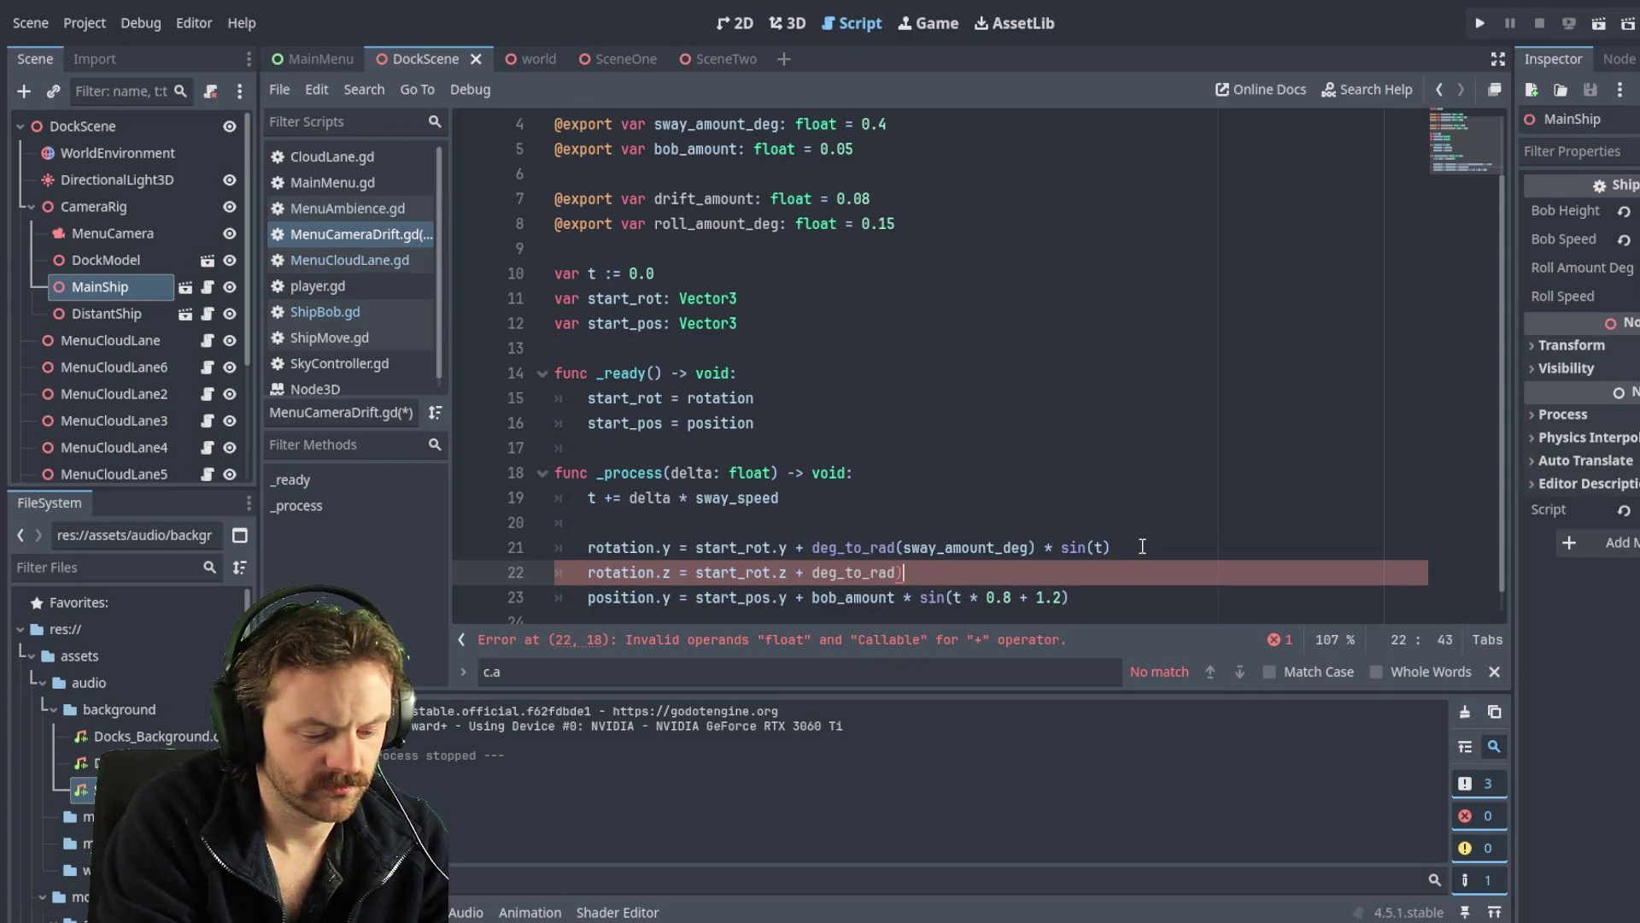
text(roll)
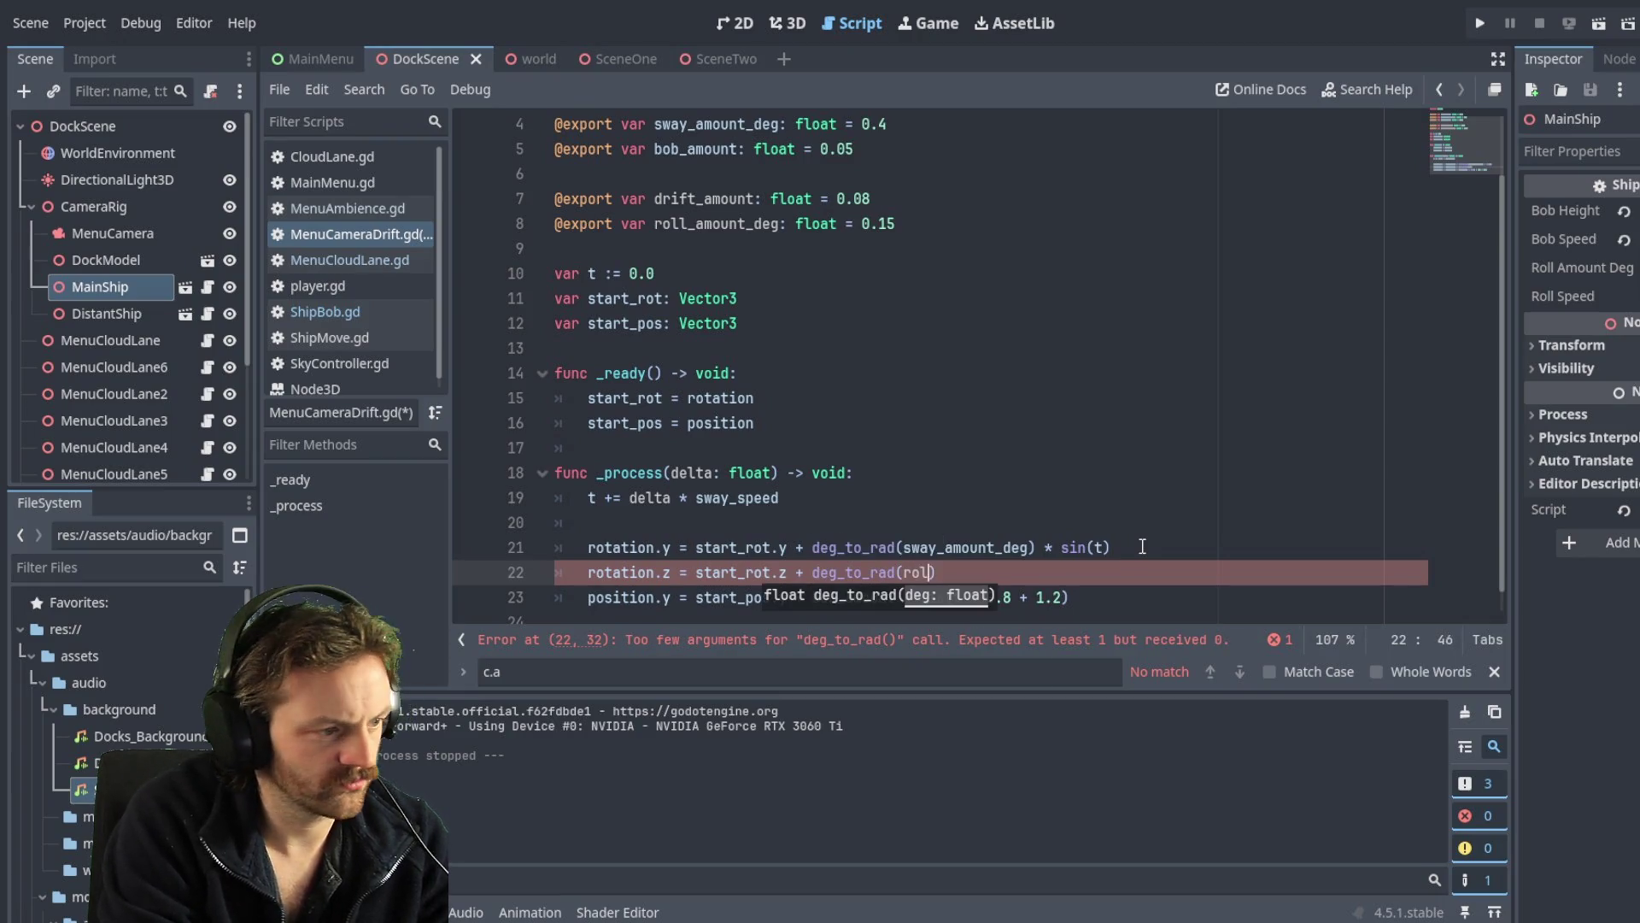
text(_amount)
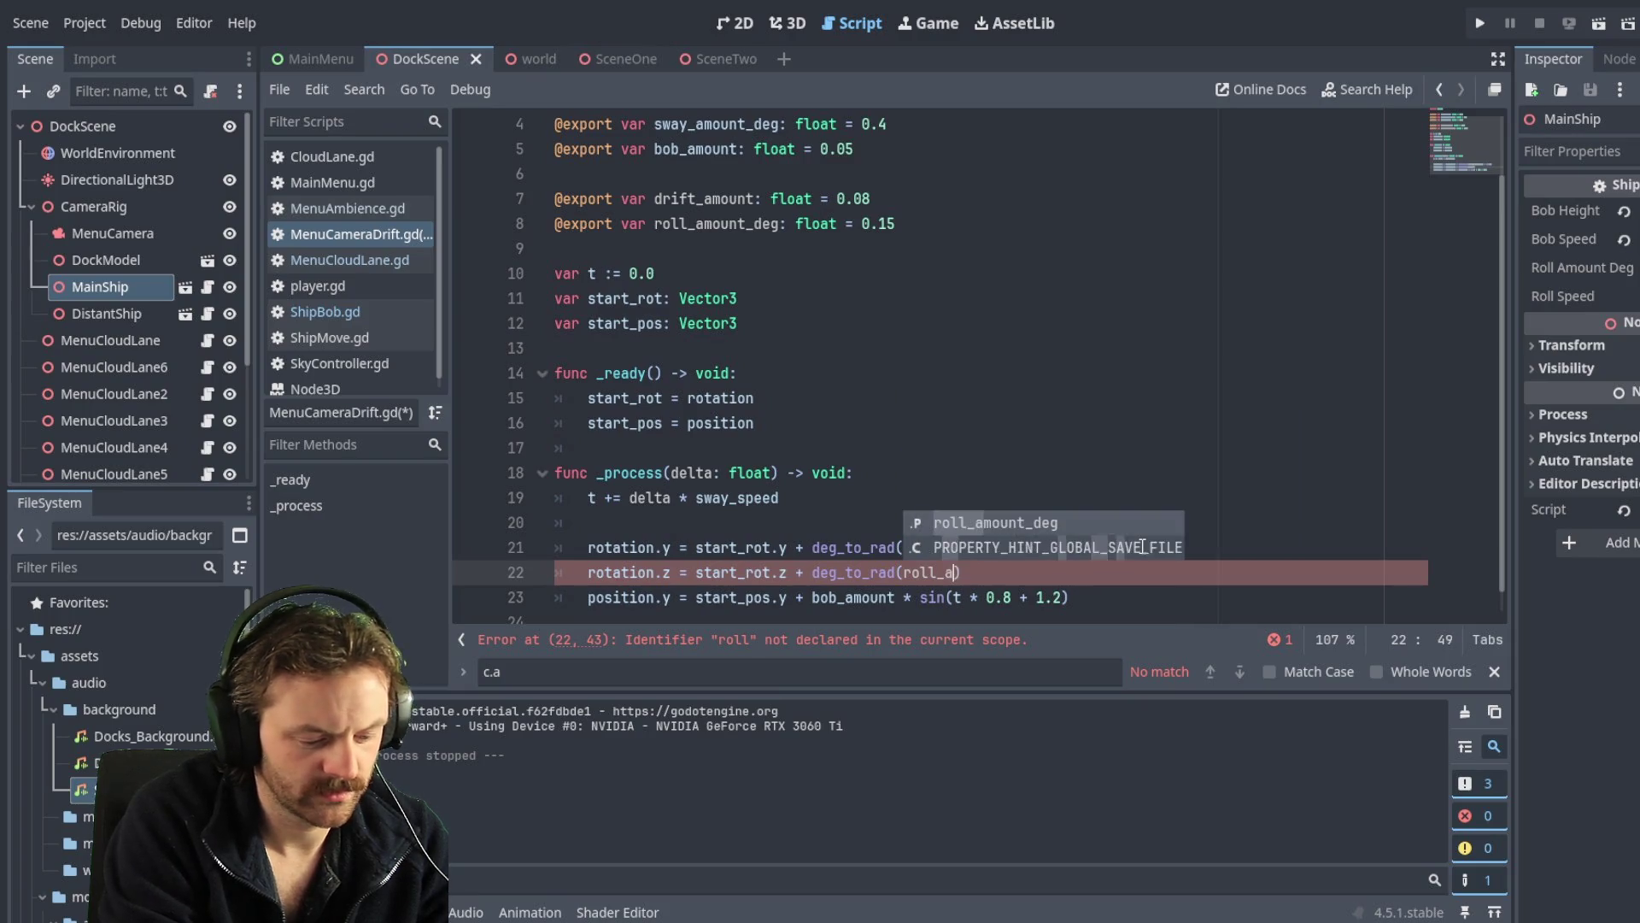
text(_deg)
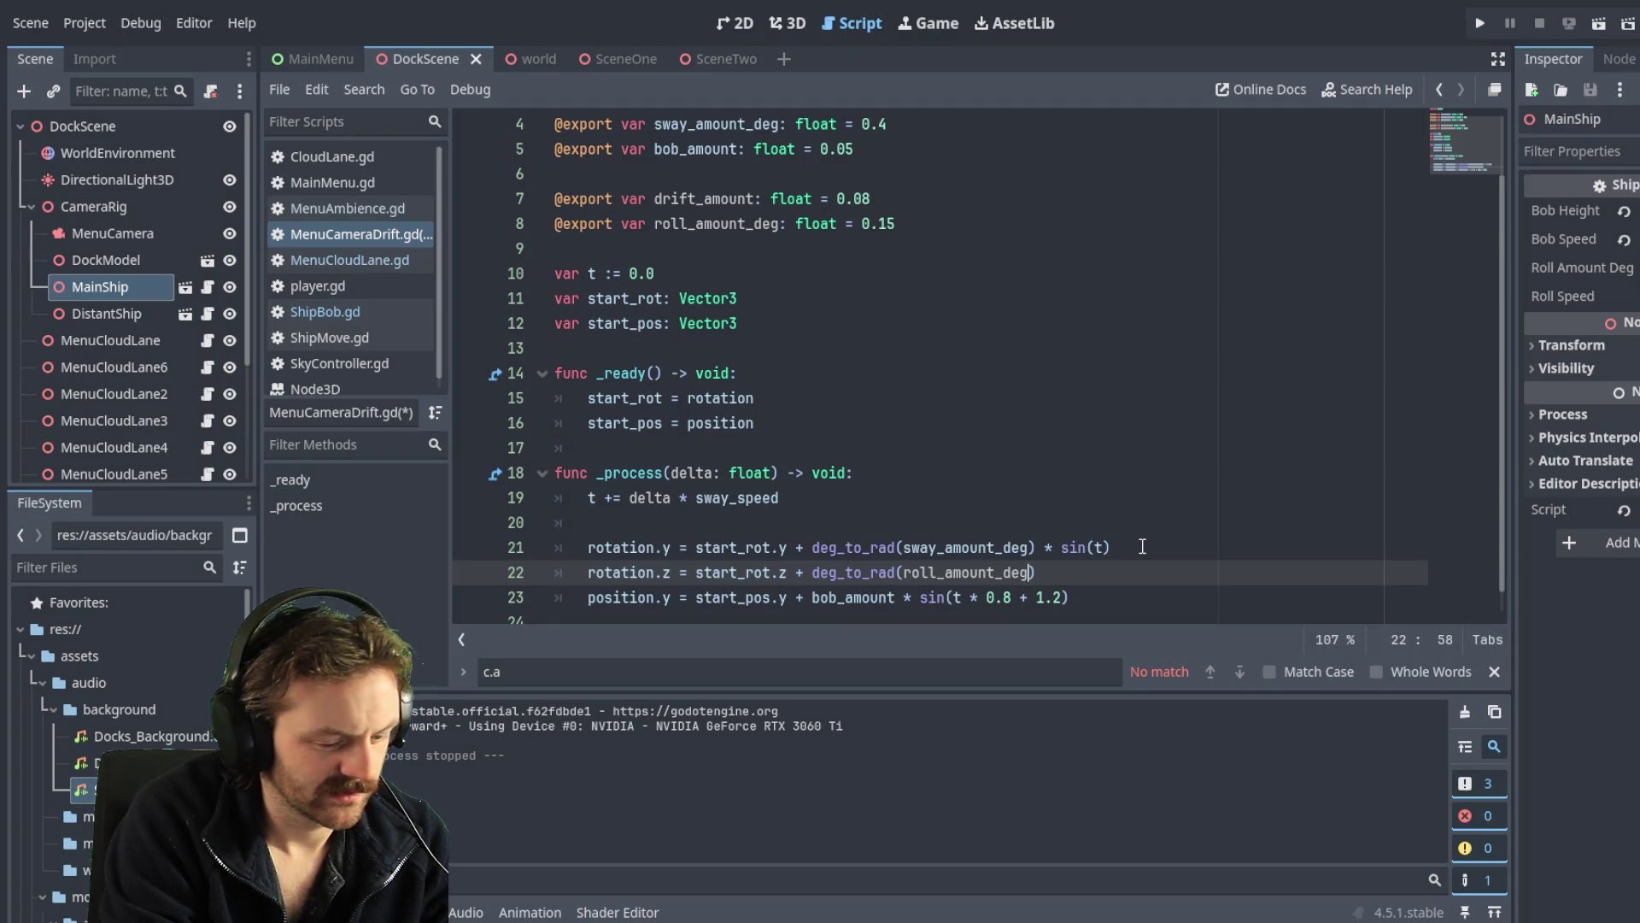
key(BackSpace)
text() * )
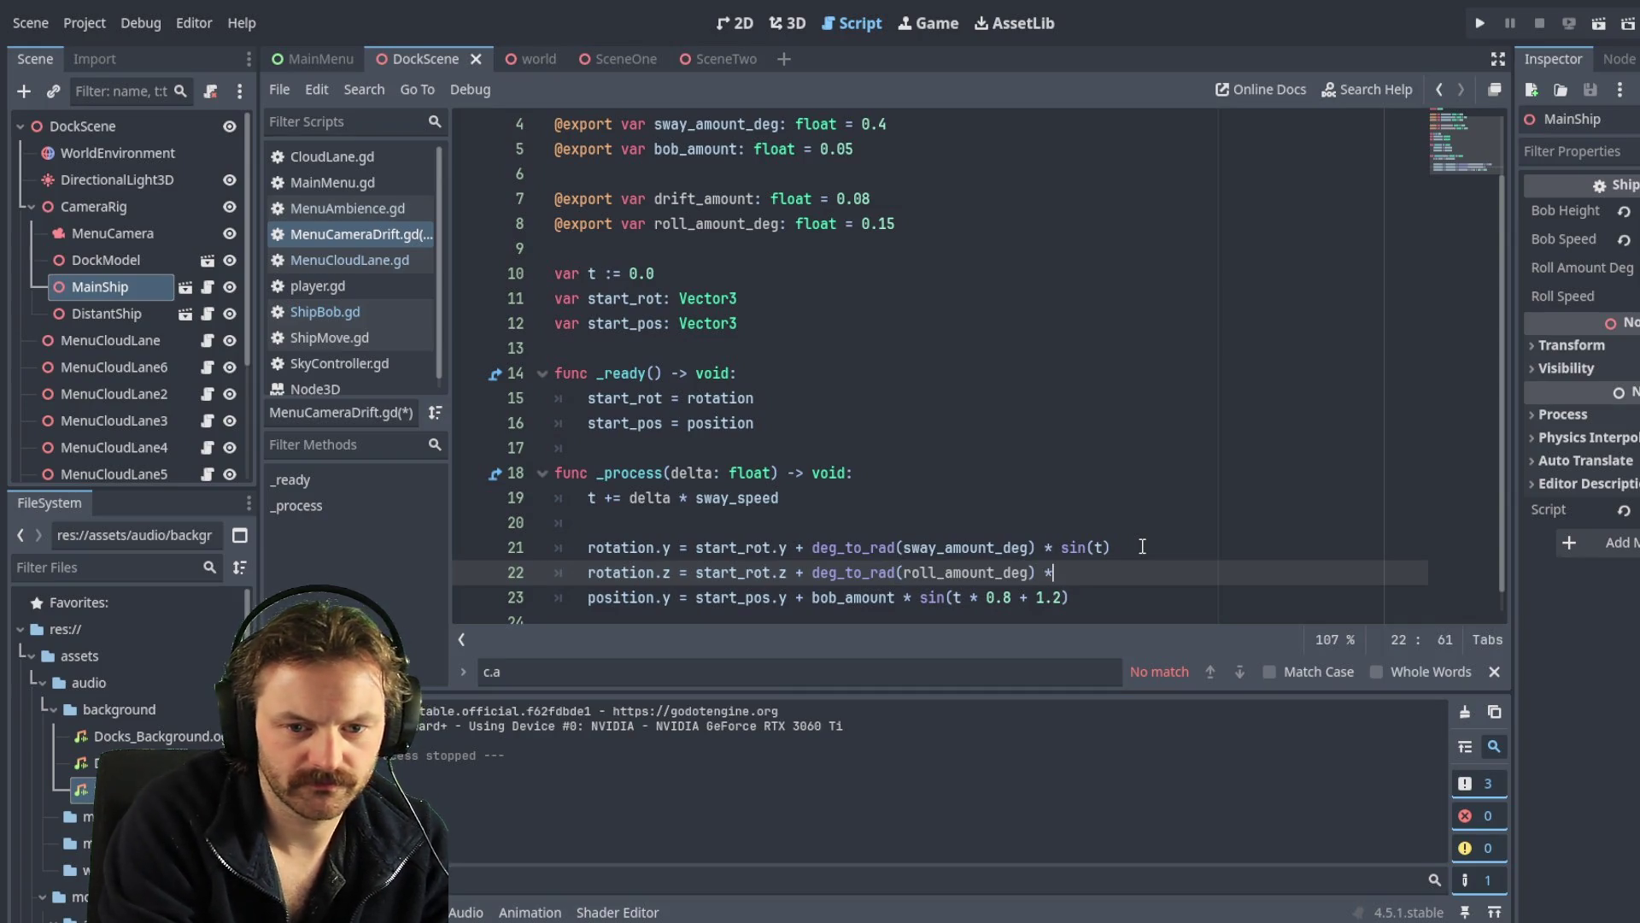
text(sin)
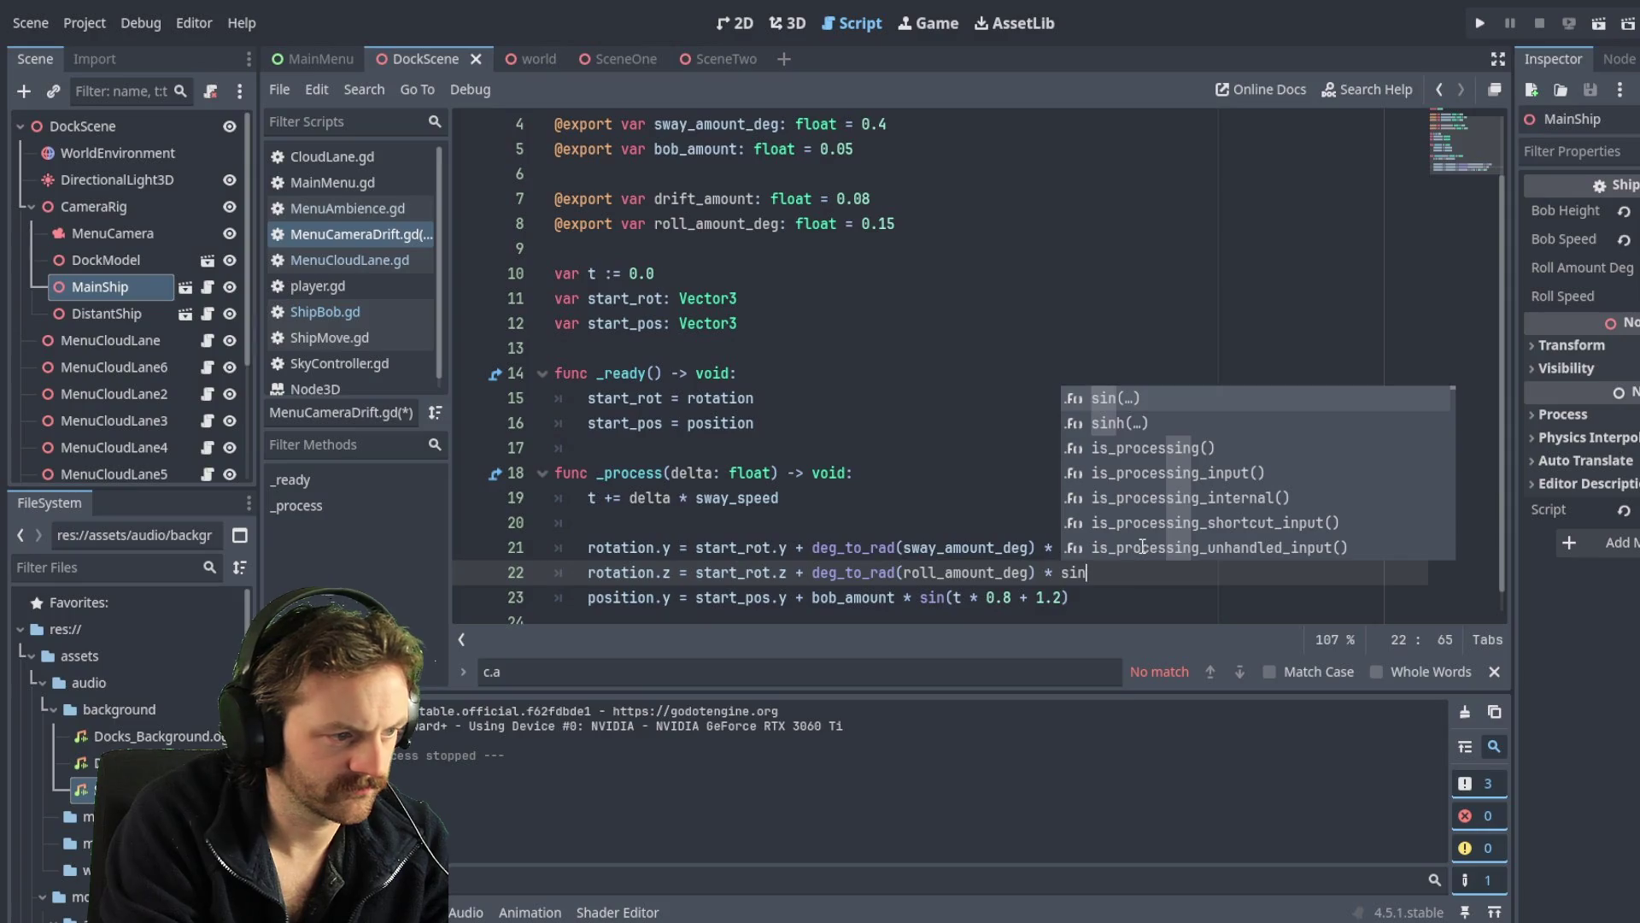
key(Return)
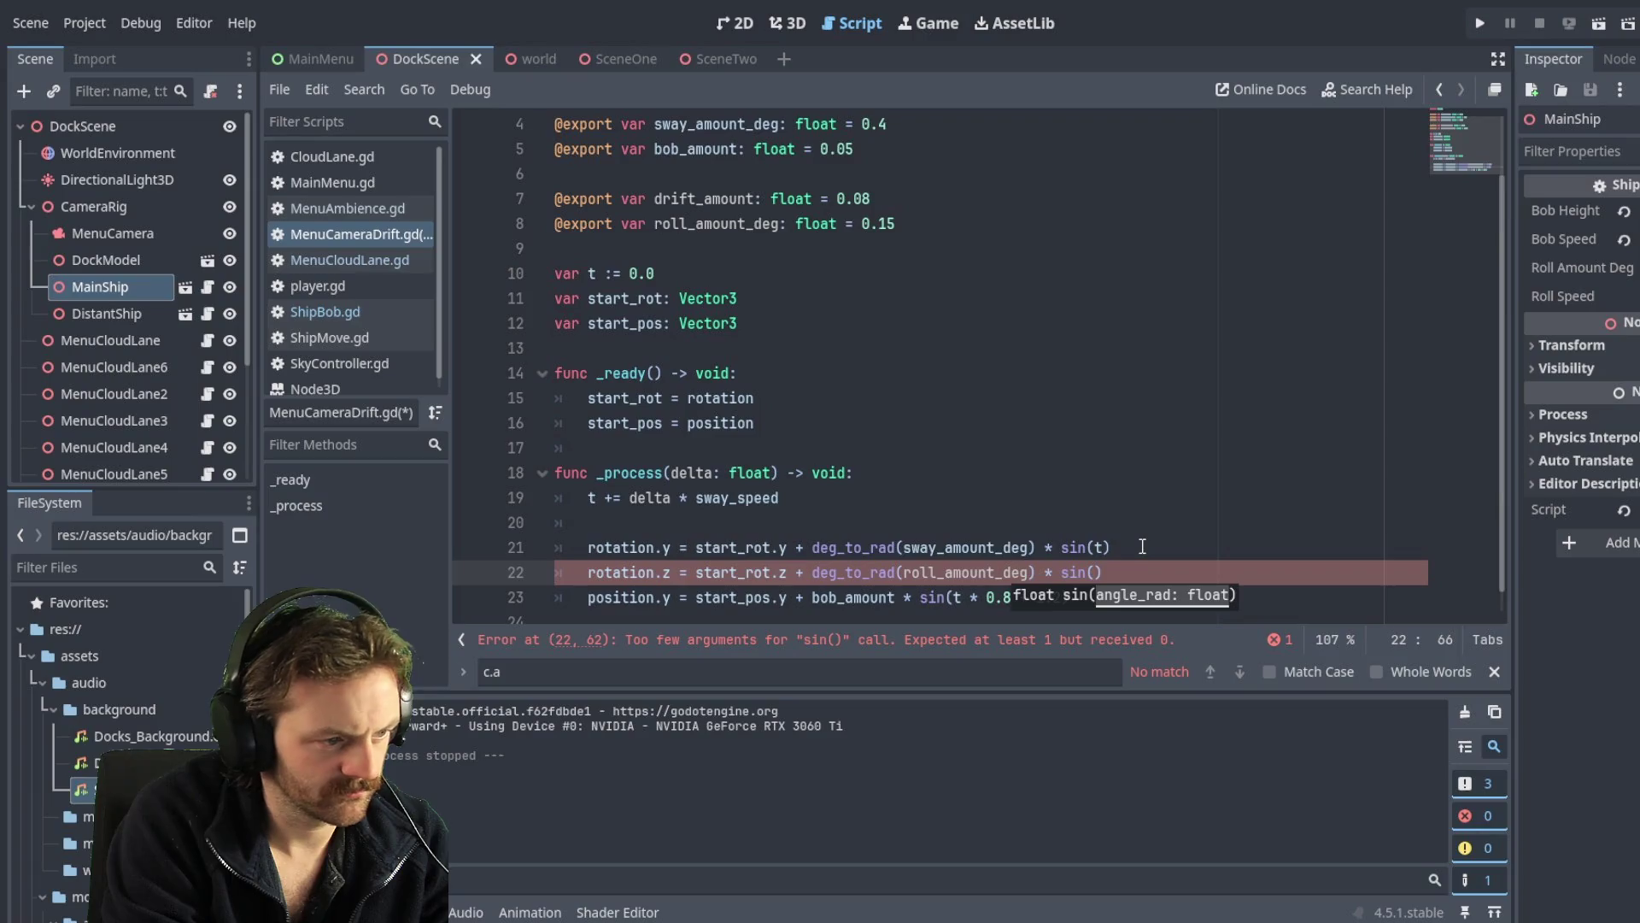
text(t *)
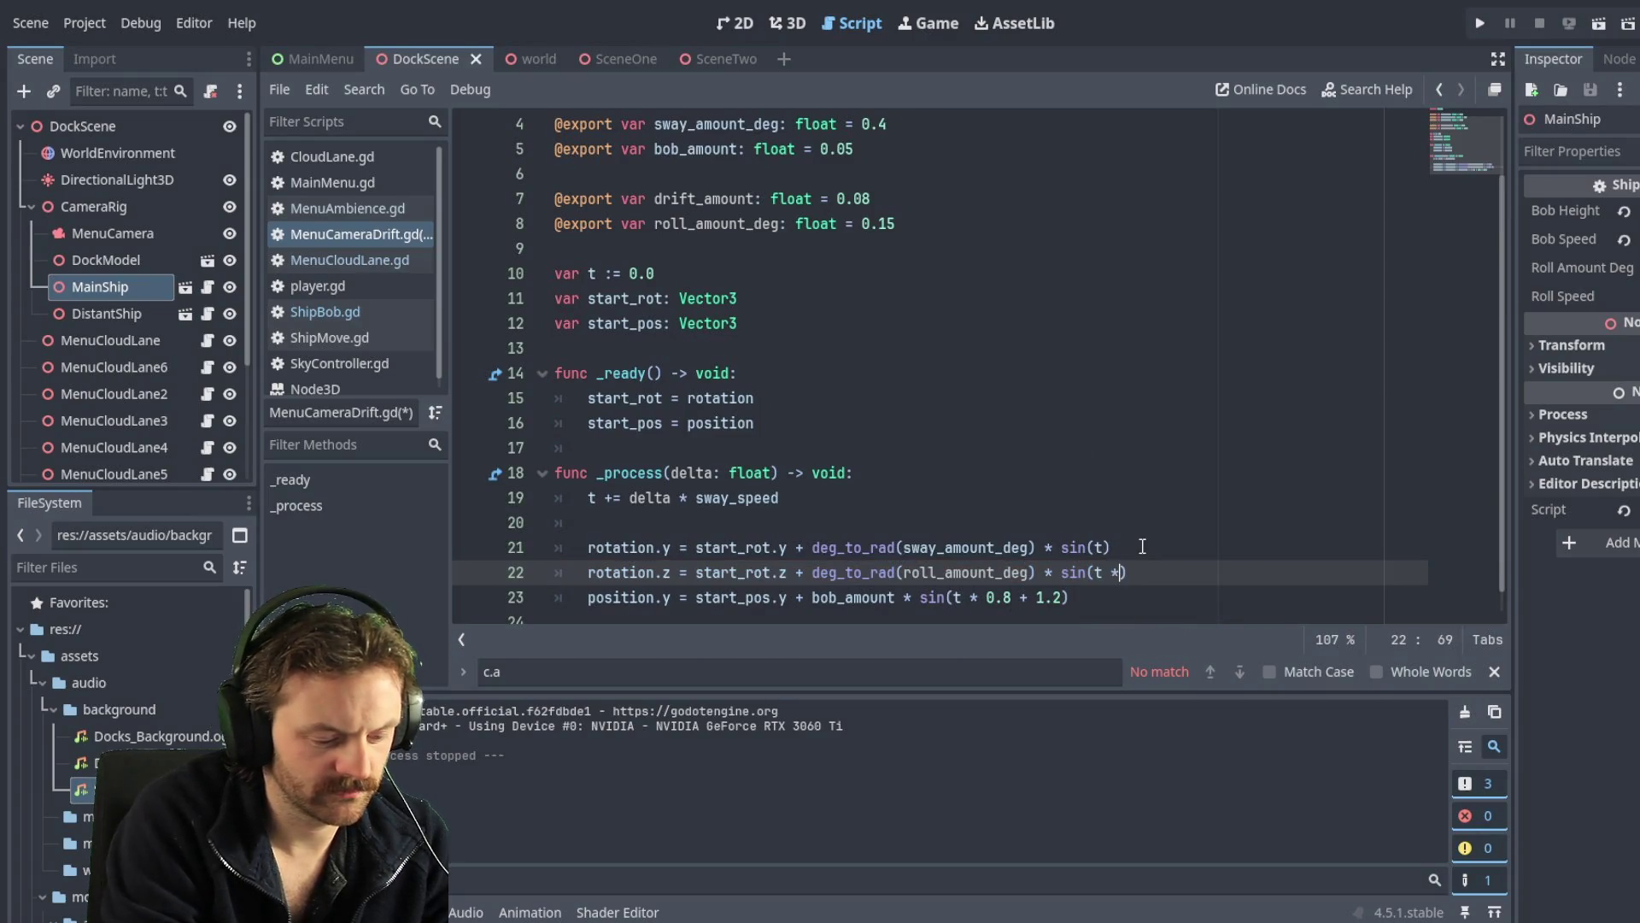
text( 7)
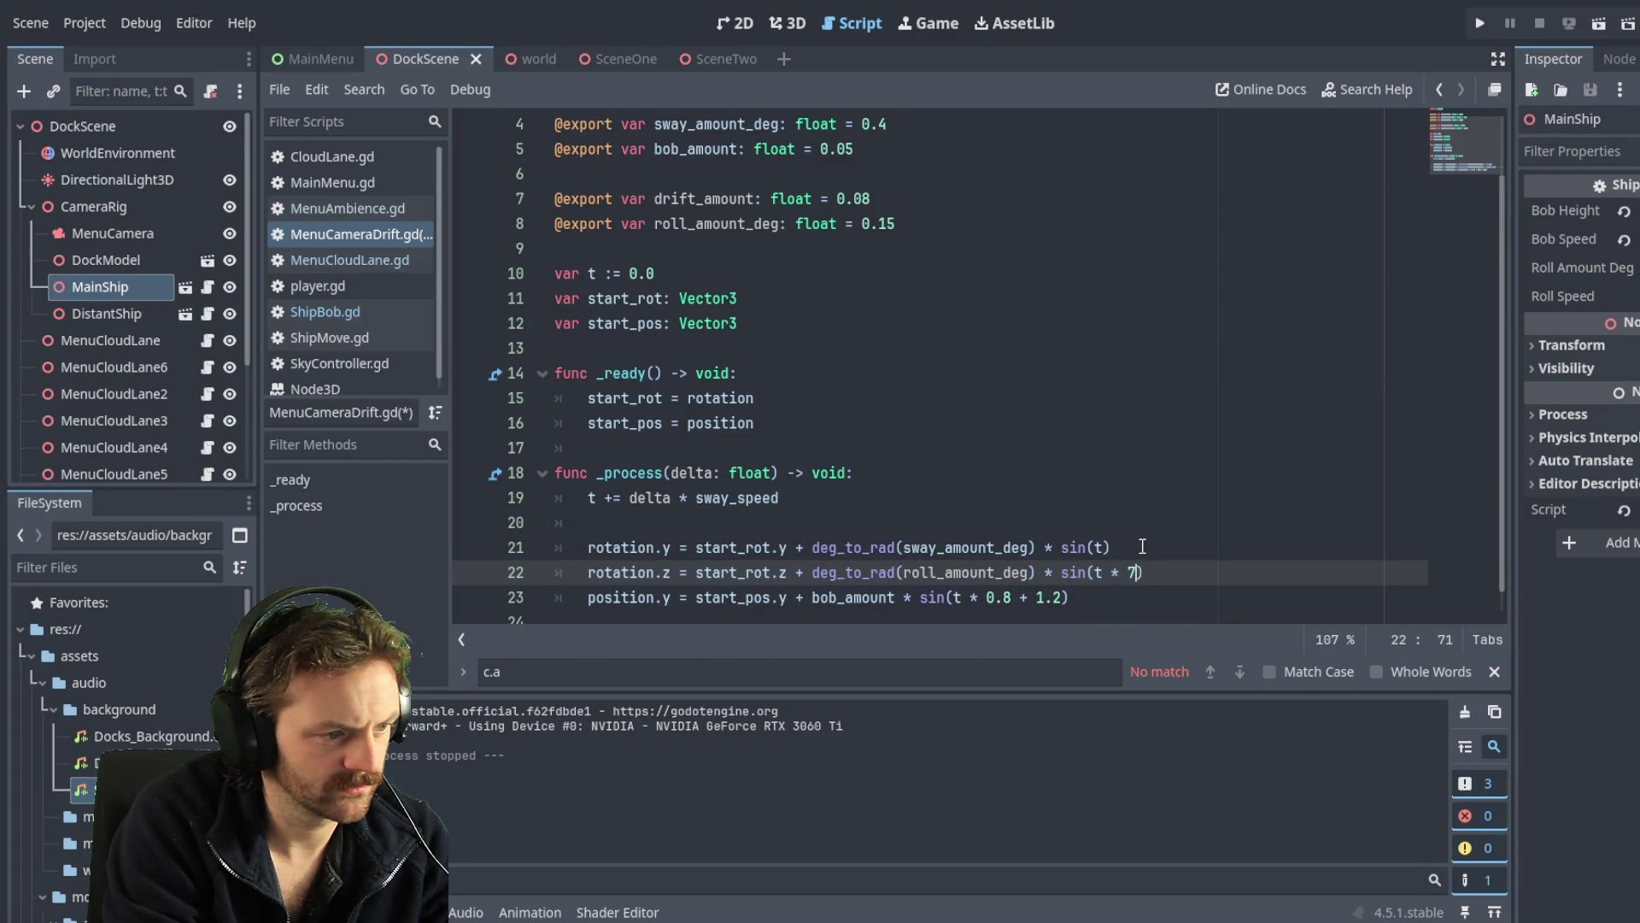
key(BackSpace)
text(0.7)
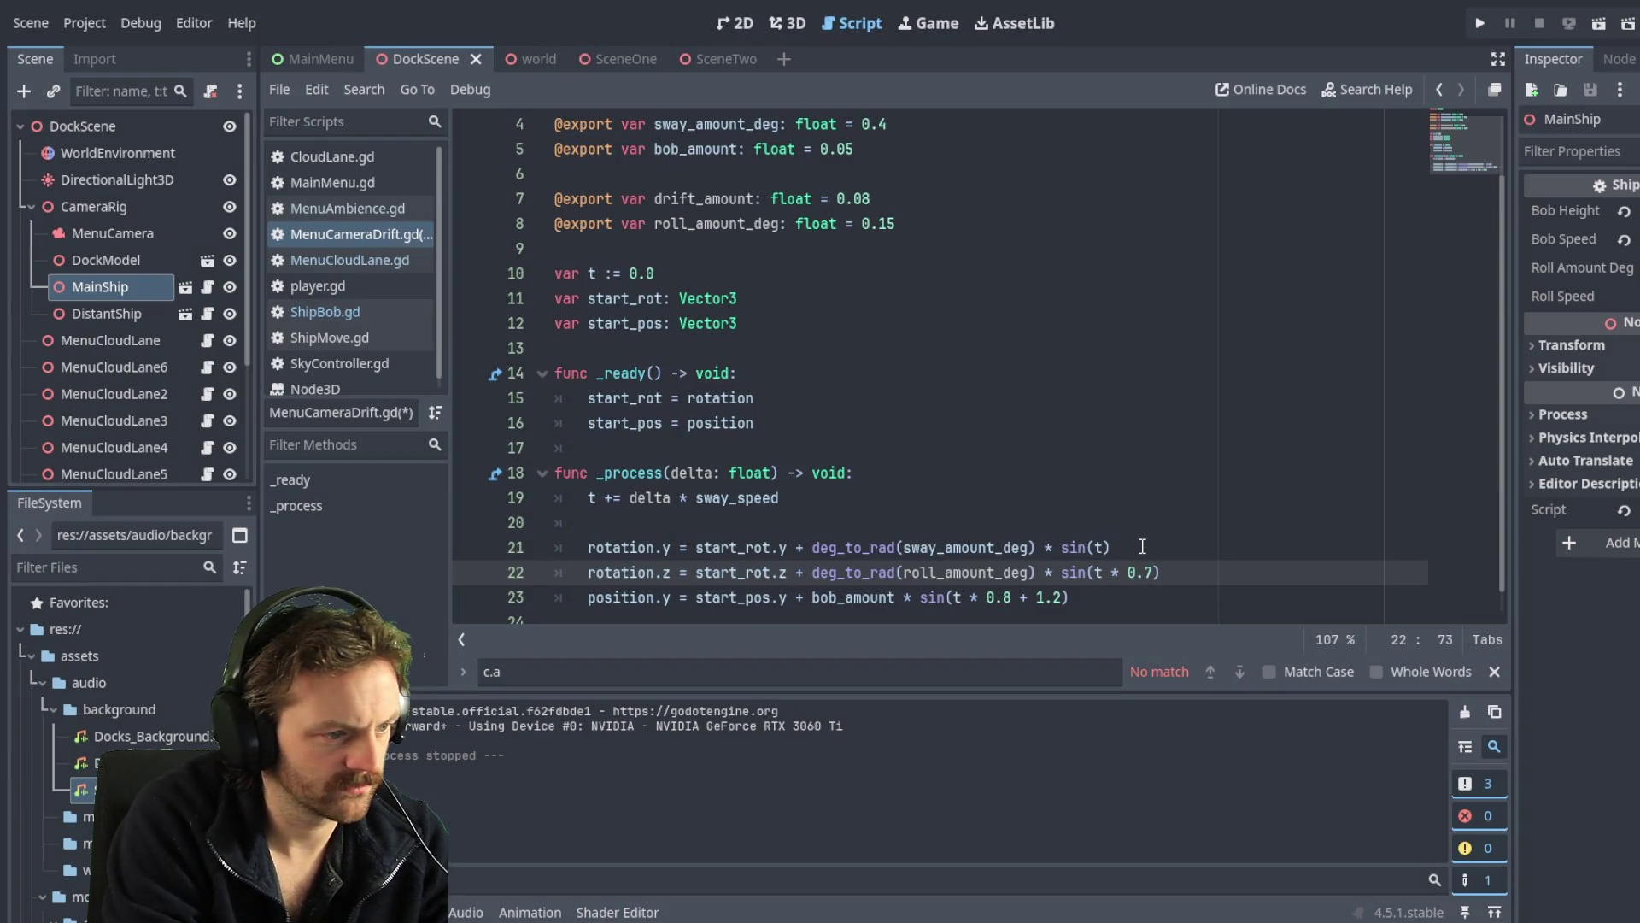
text( +)
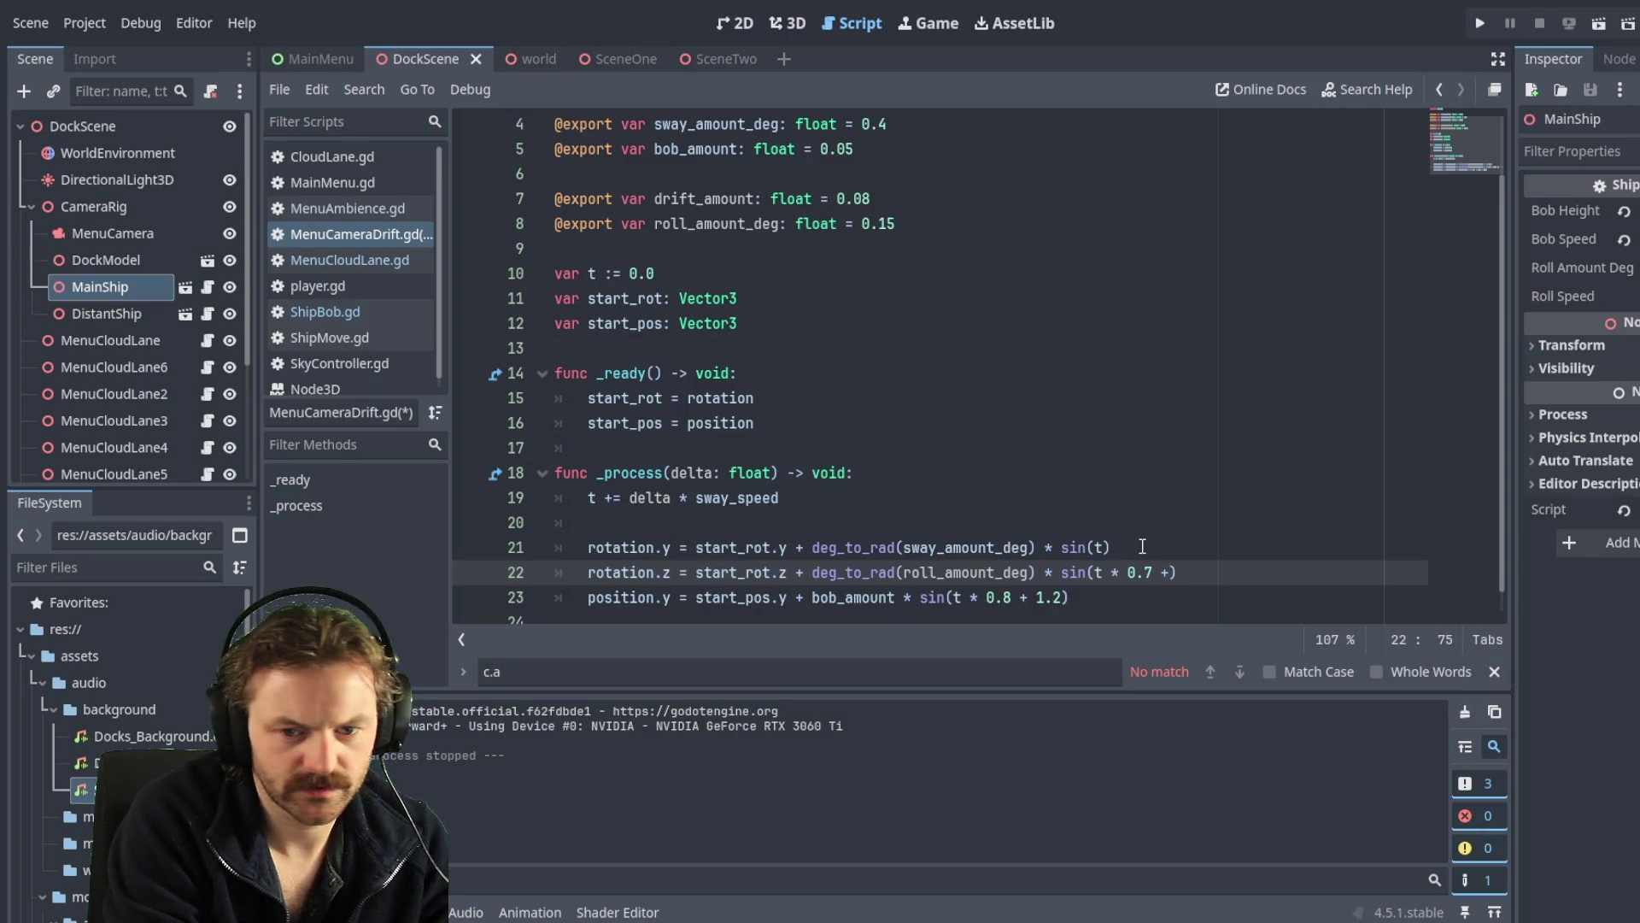
text( 0.9)
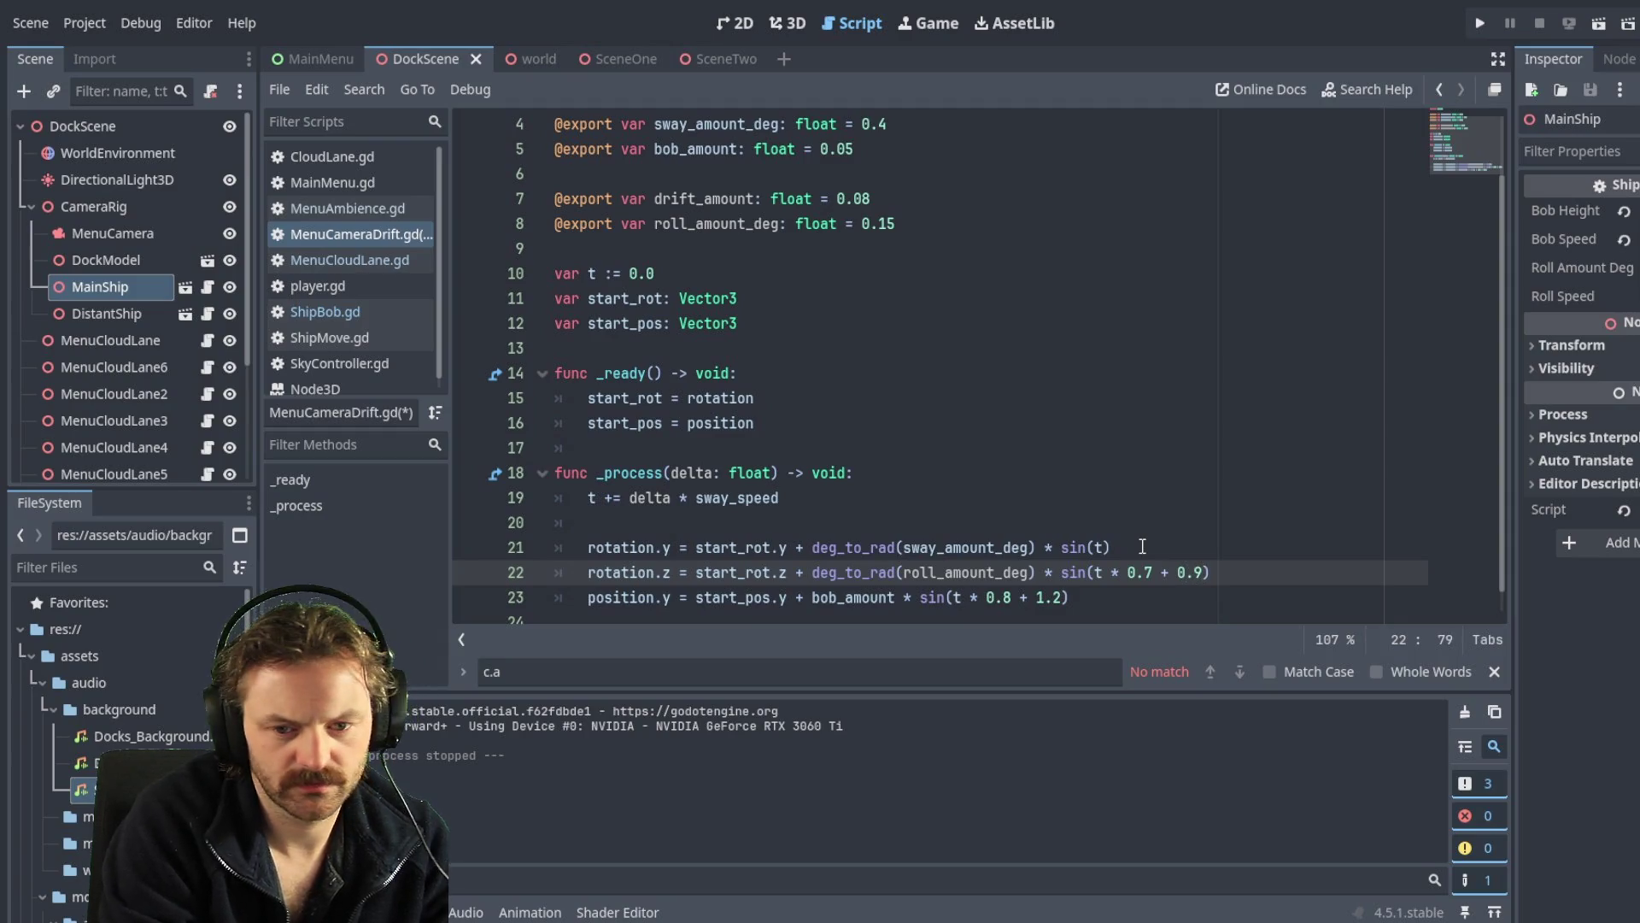
text())
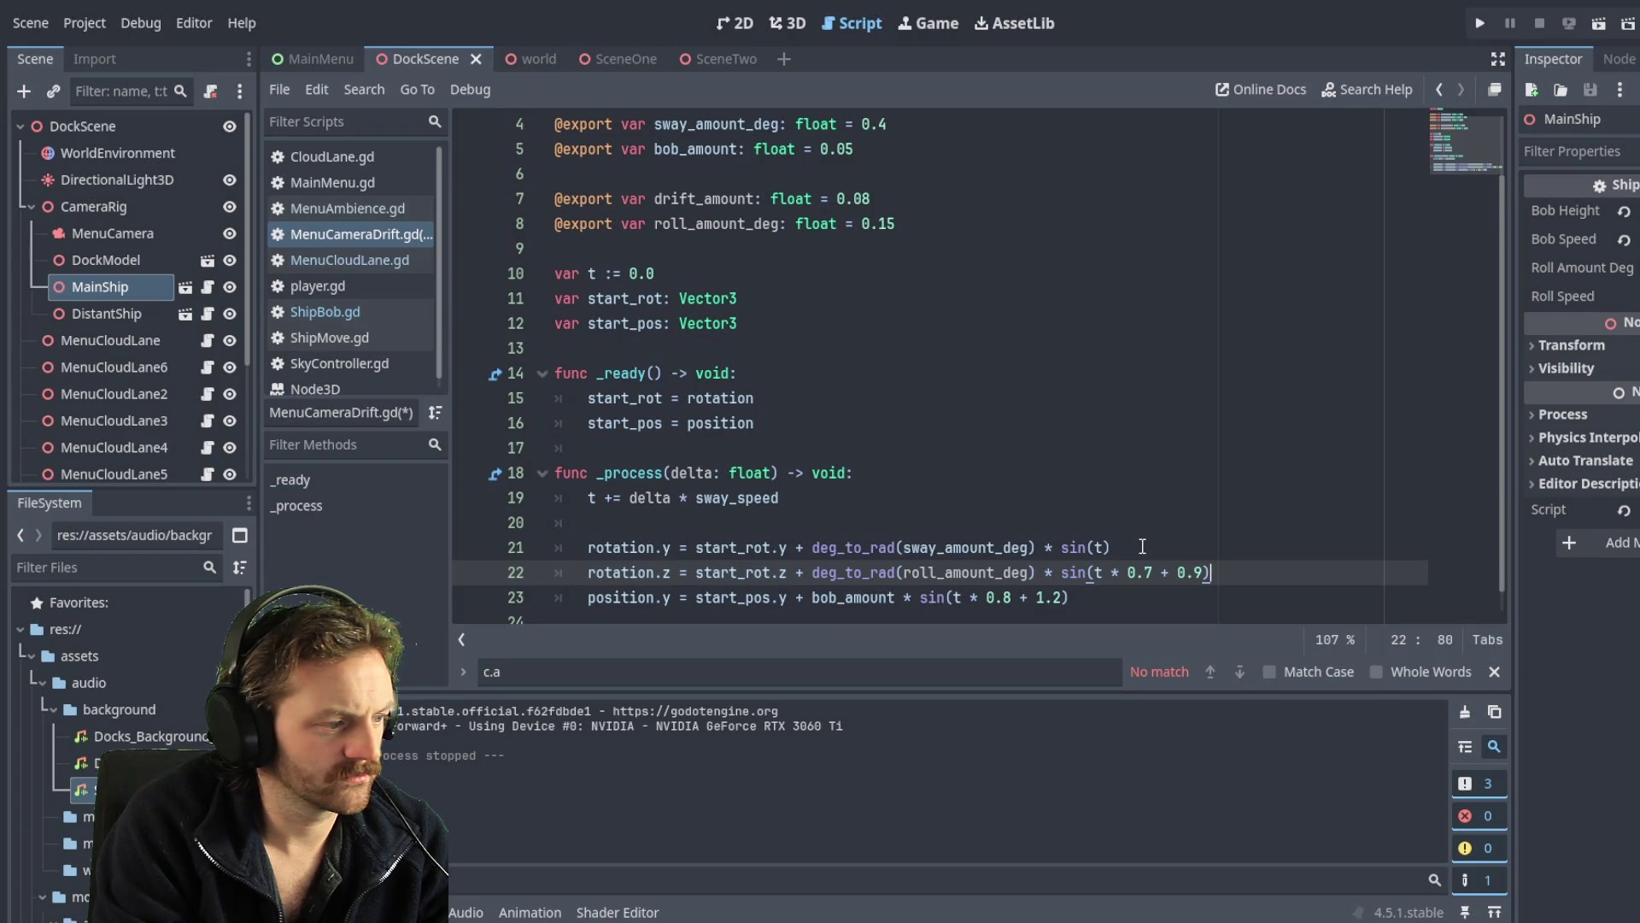
key(Down)
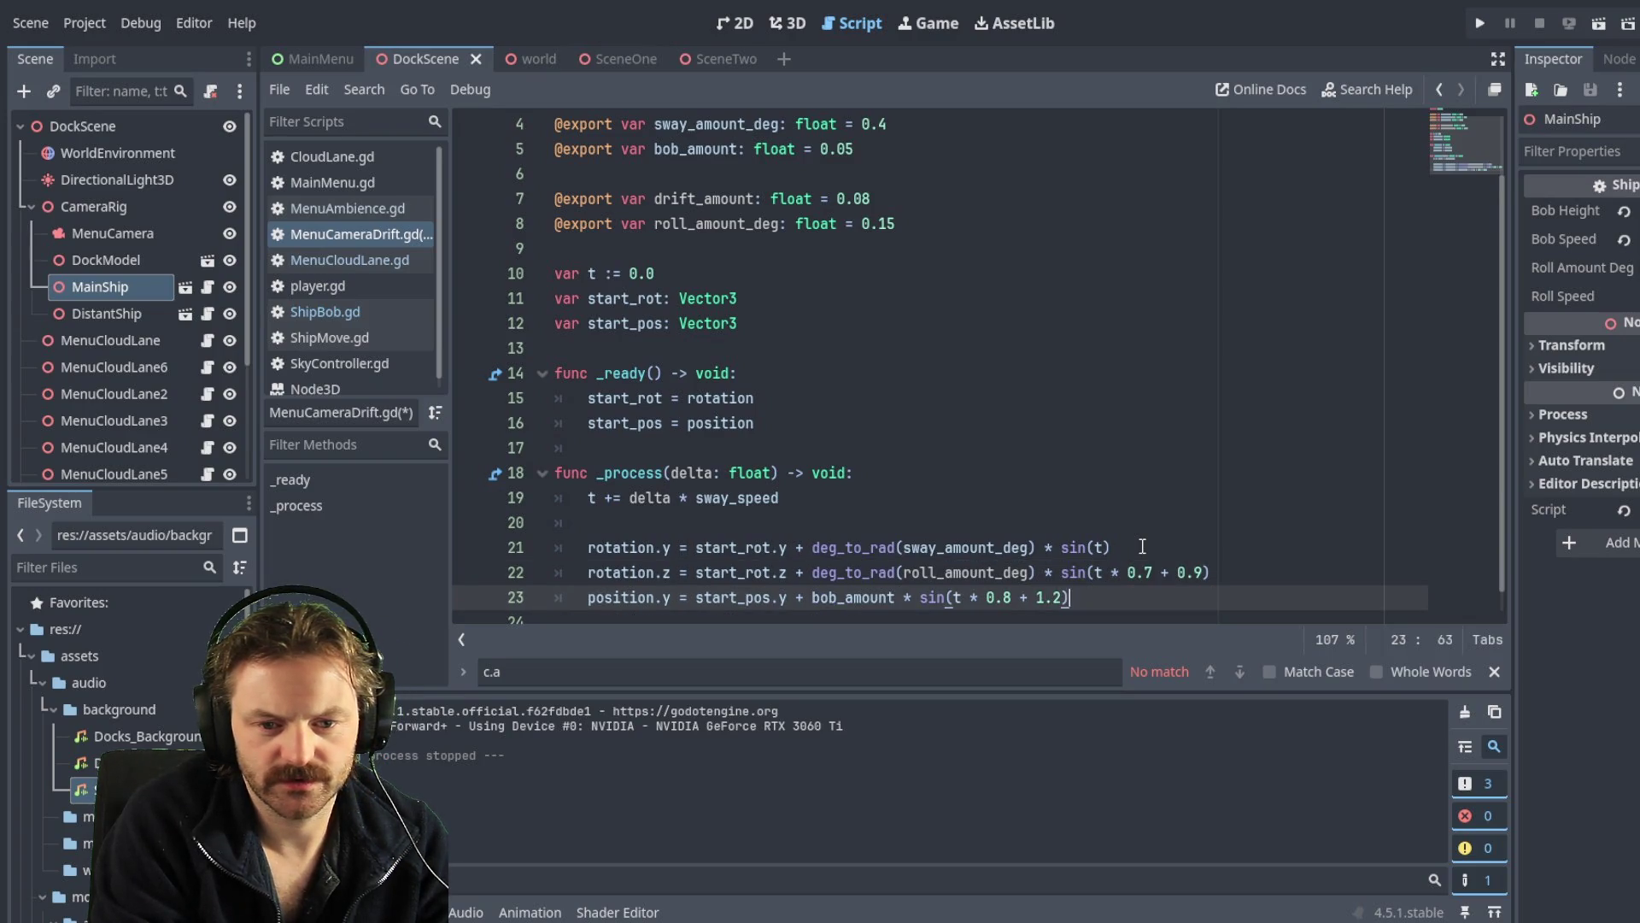
- Add 'position.z = start_pos.z drift_amount * 0.6 * sin(t * 0.4 + 1.7)' on line 24 and save
key(Return)
text(positio)
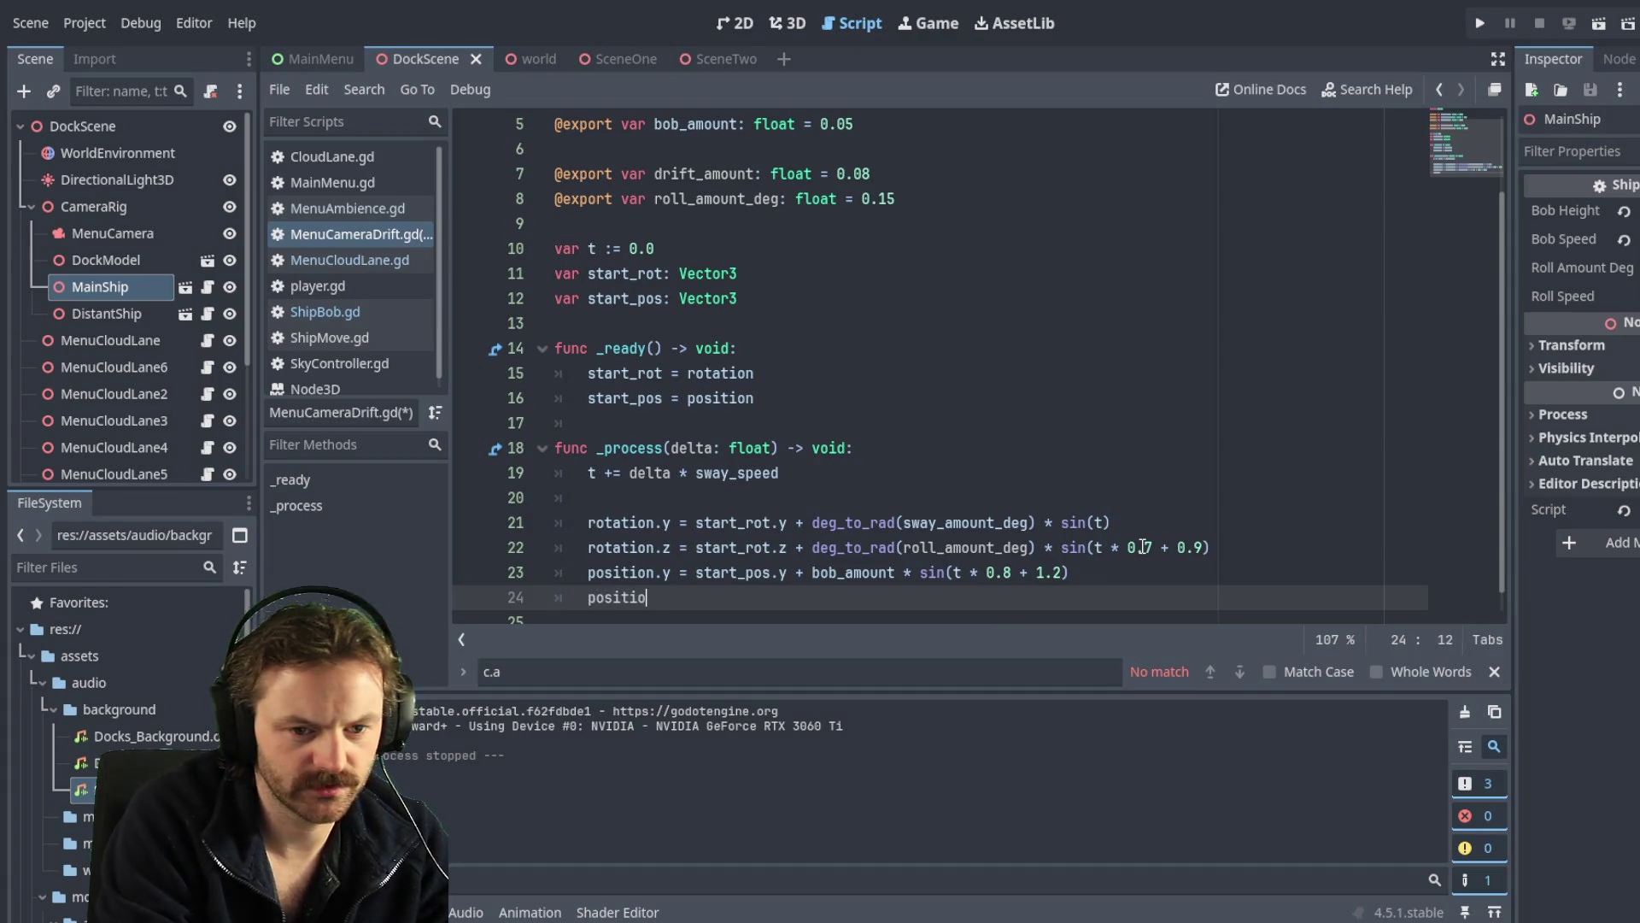
text(n.z)
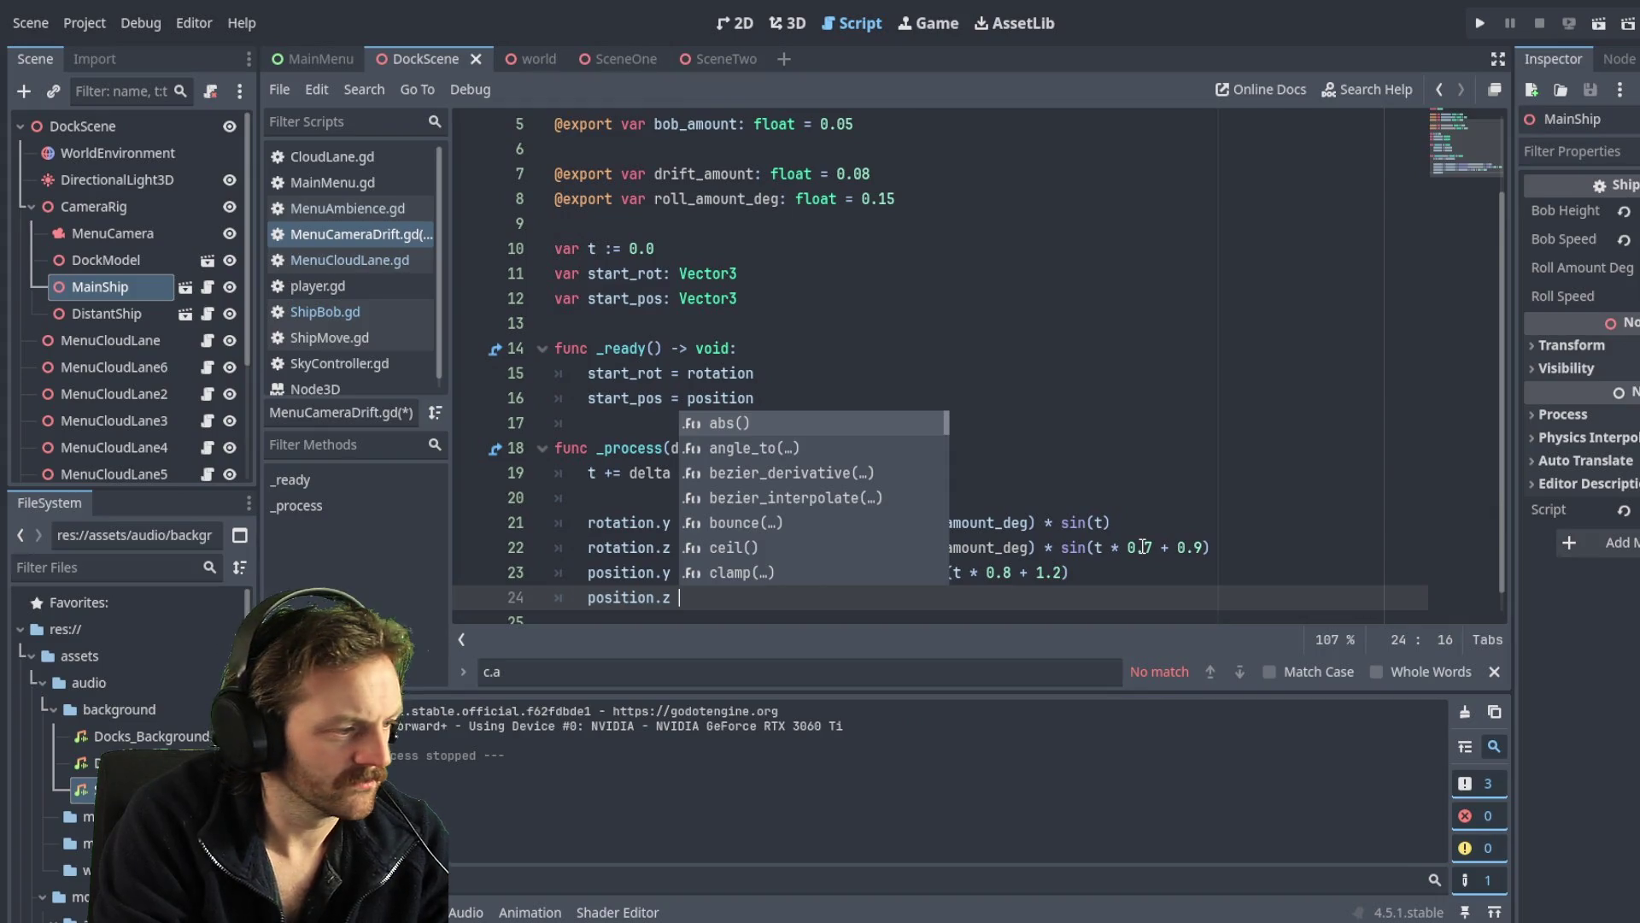
text( = start)
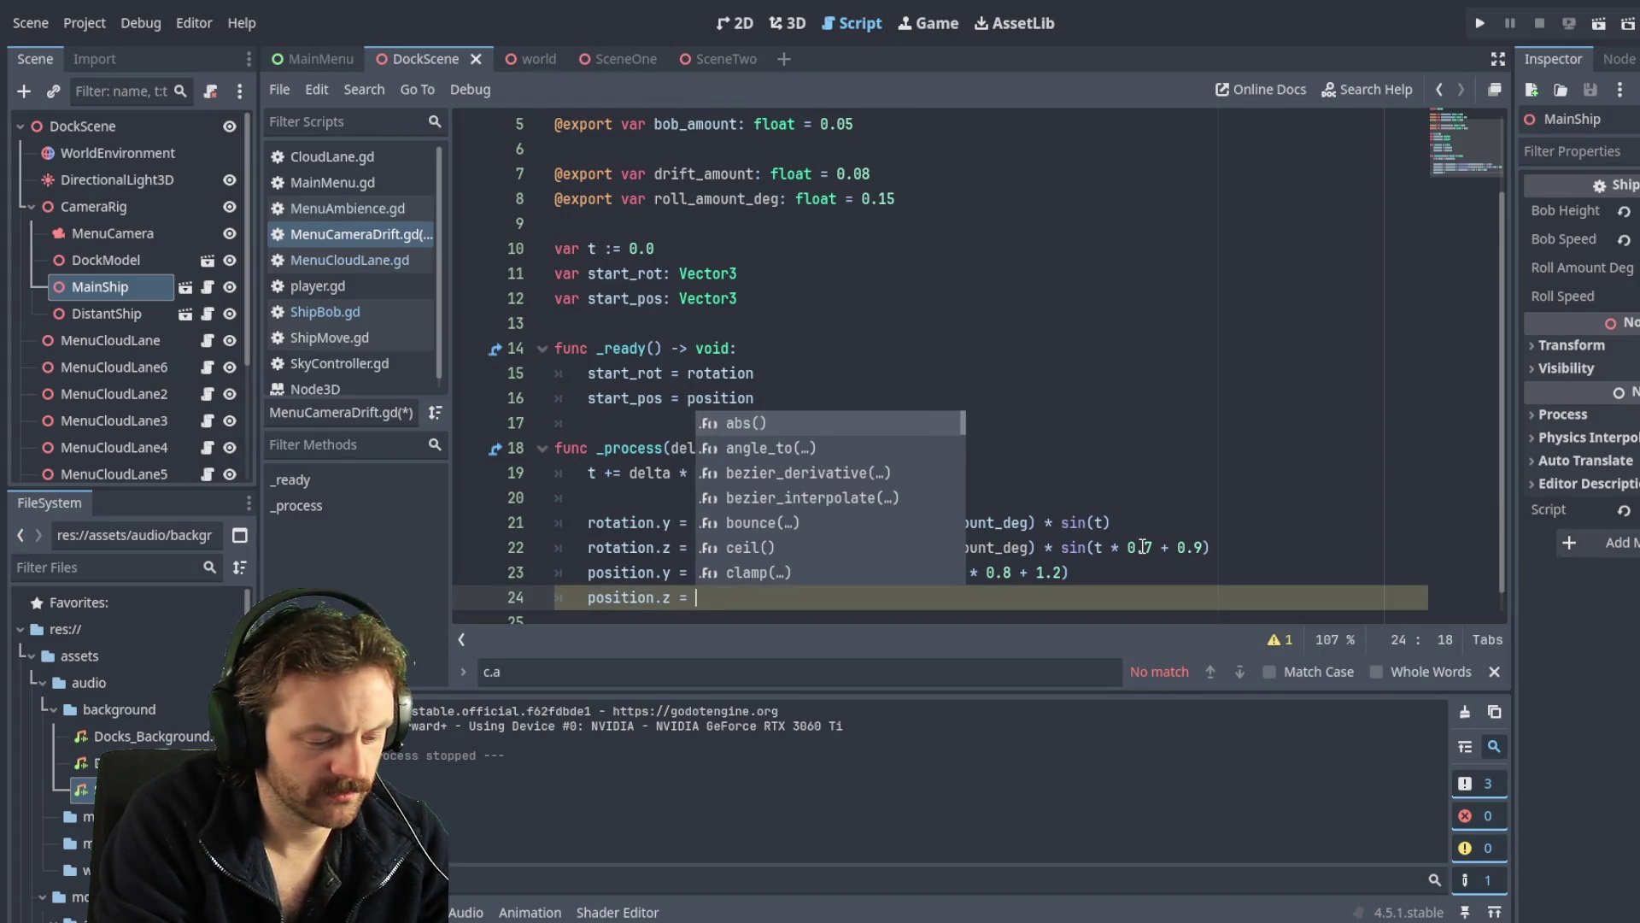
text(_pos.)
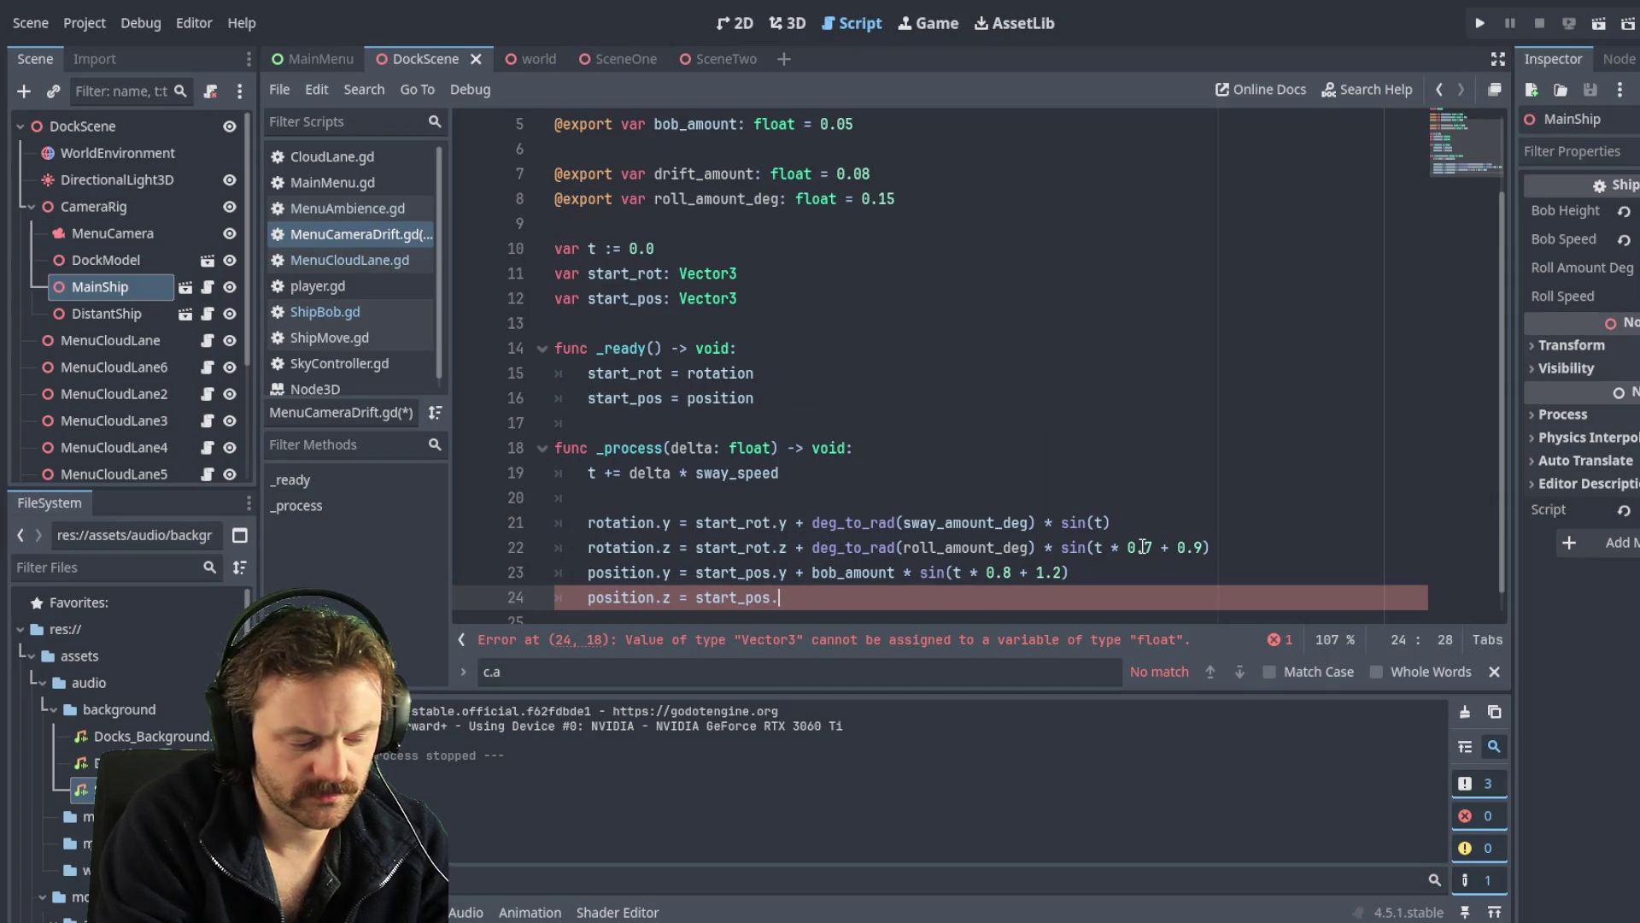
text(z )
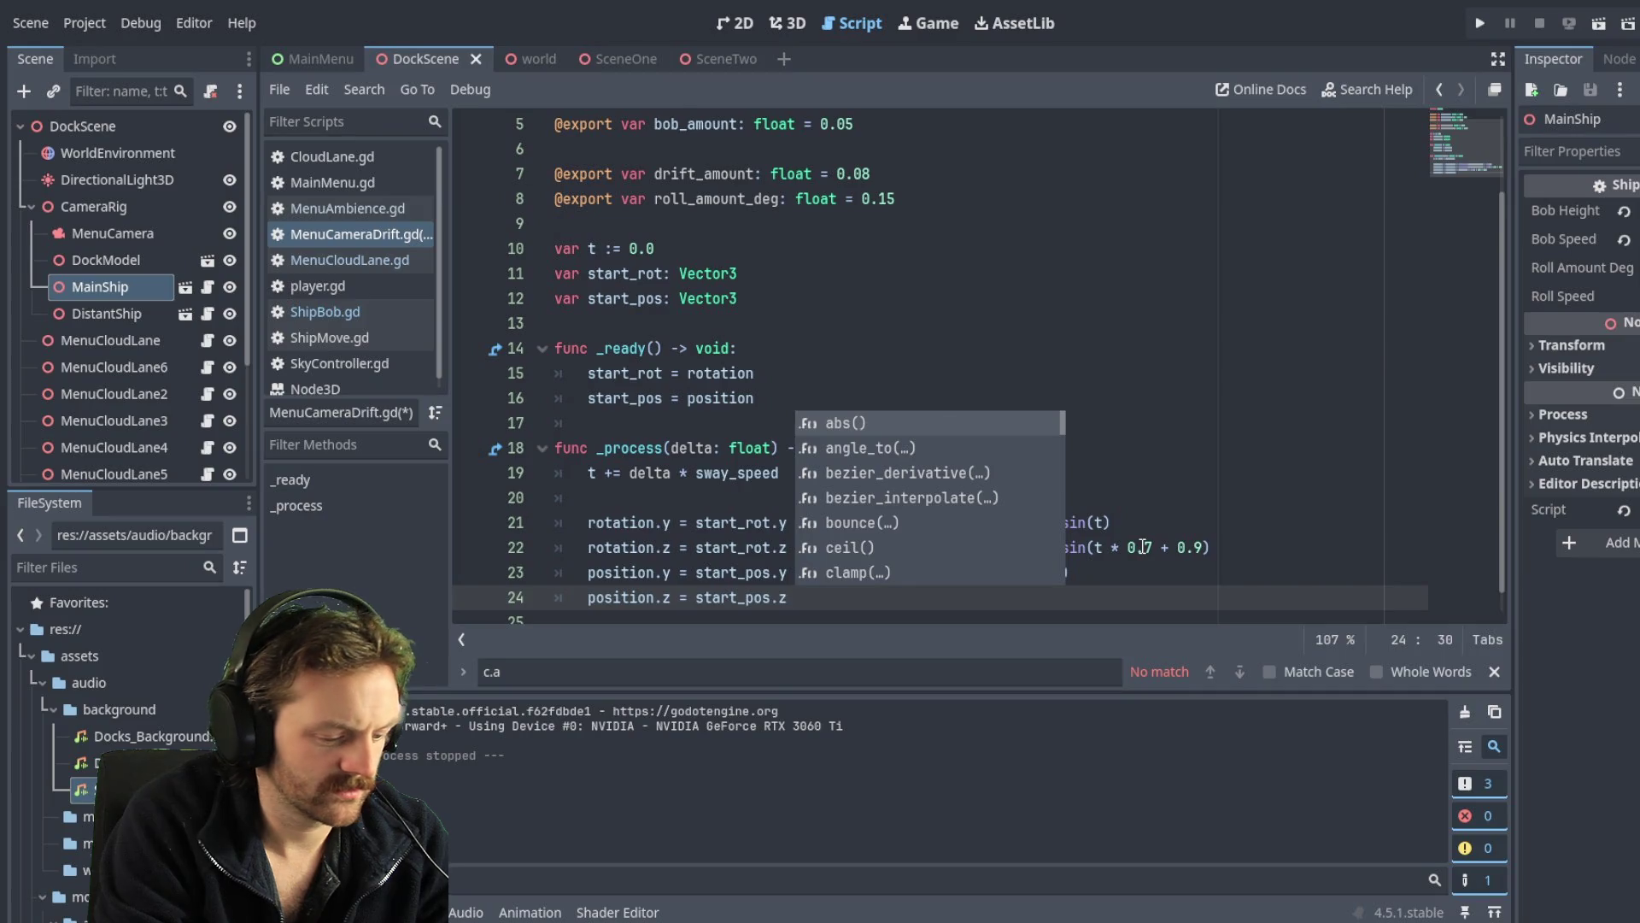
text(drift_amount )
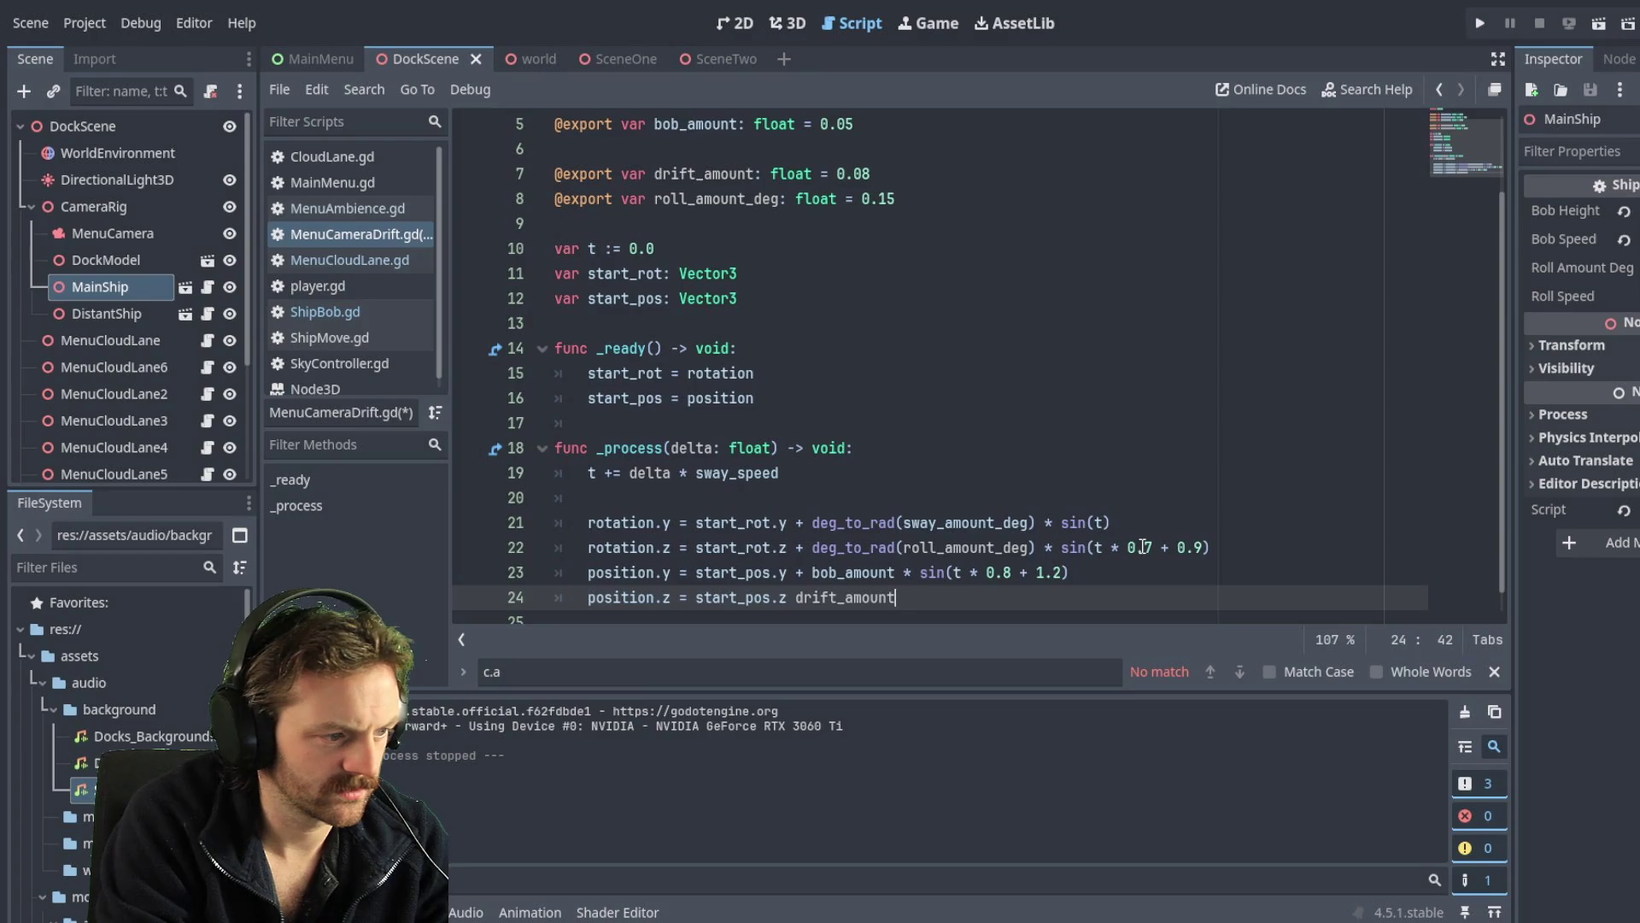
text(*)
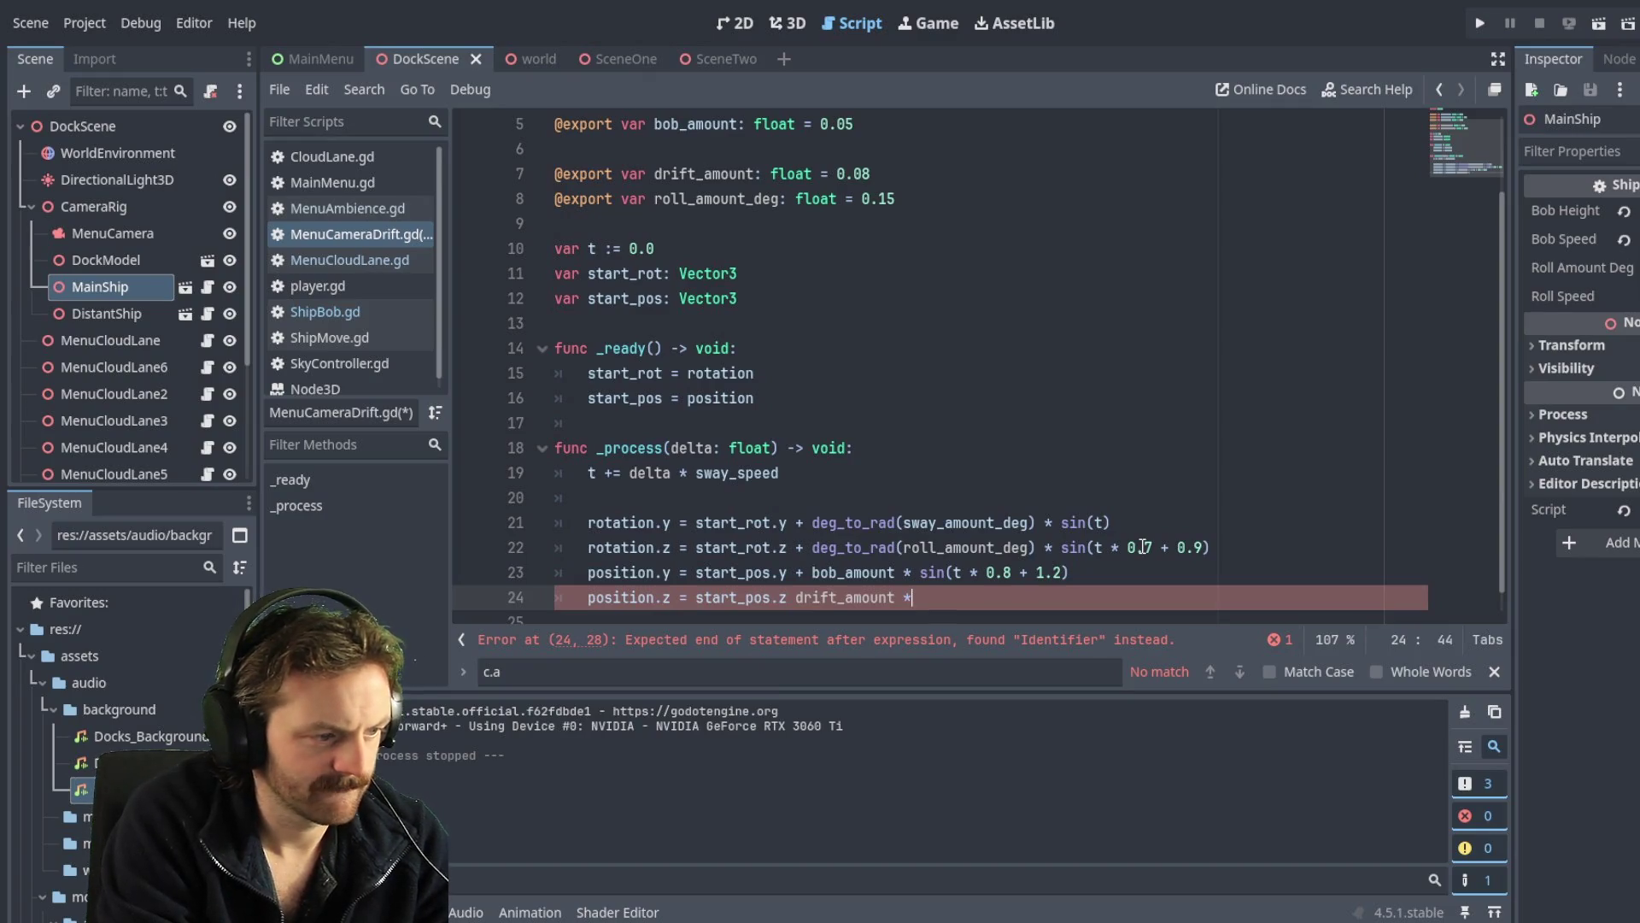
text(0.6)
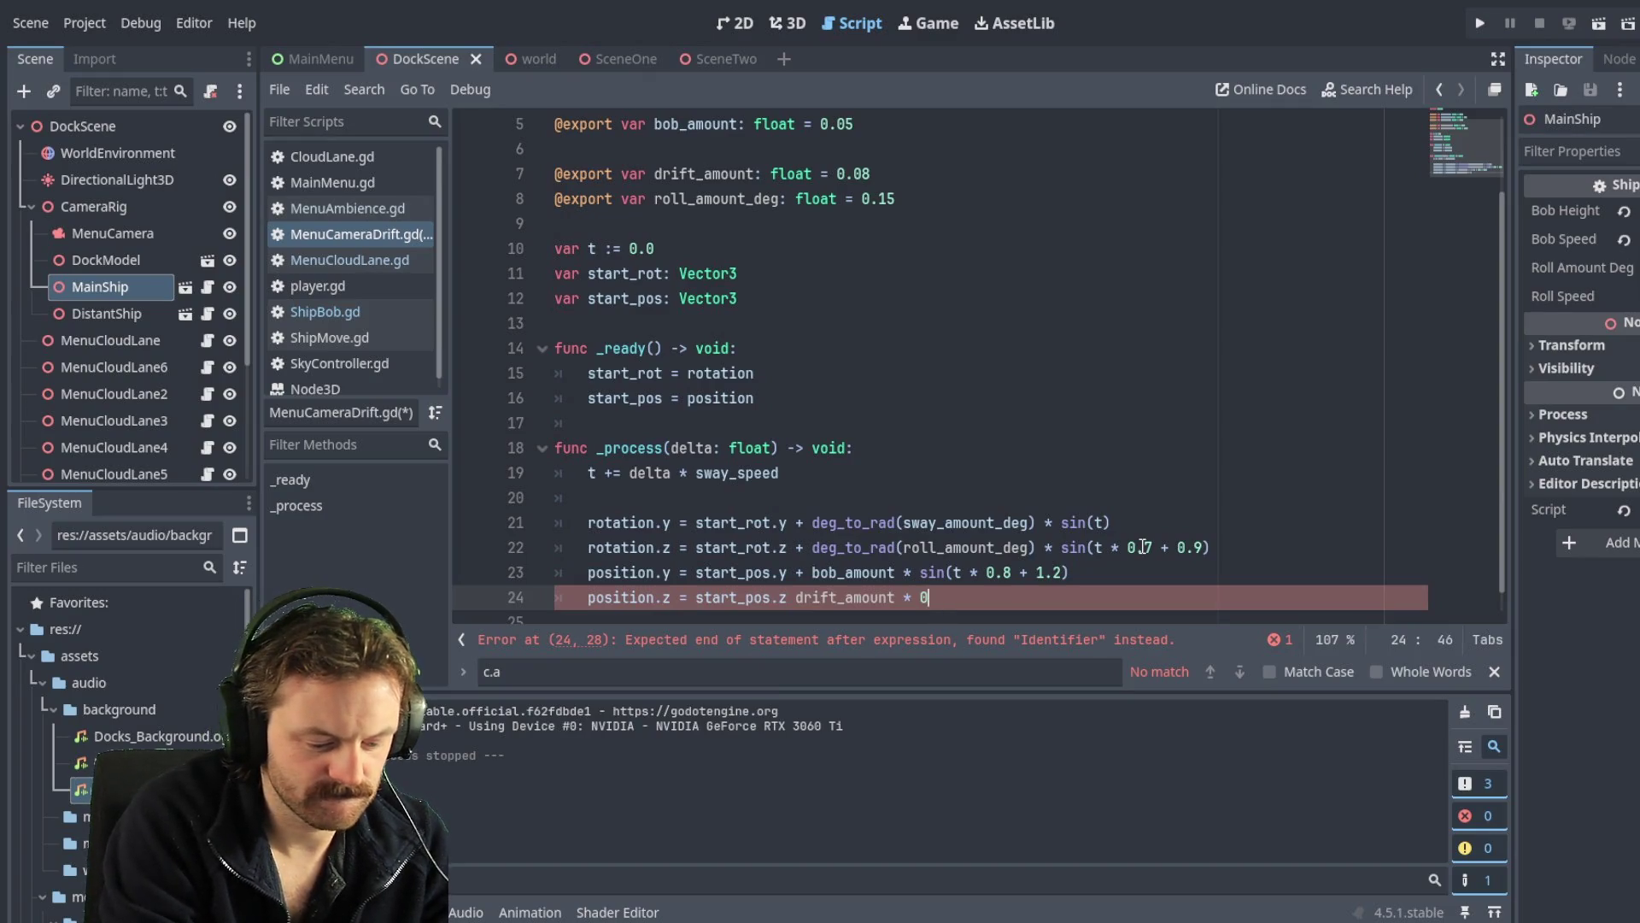
text( * )
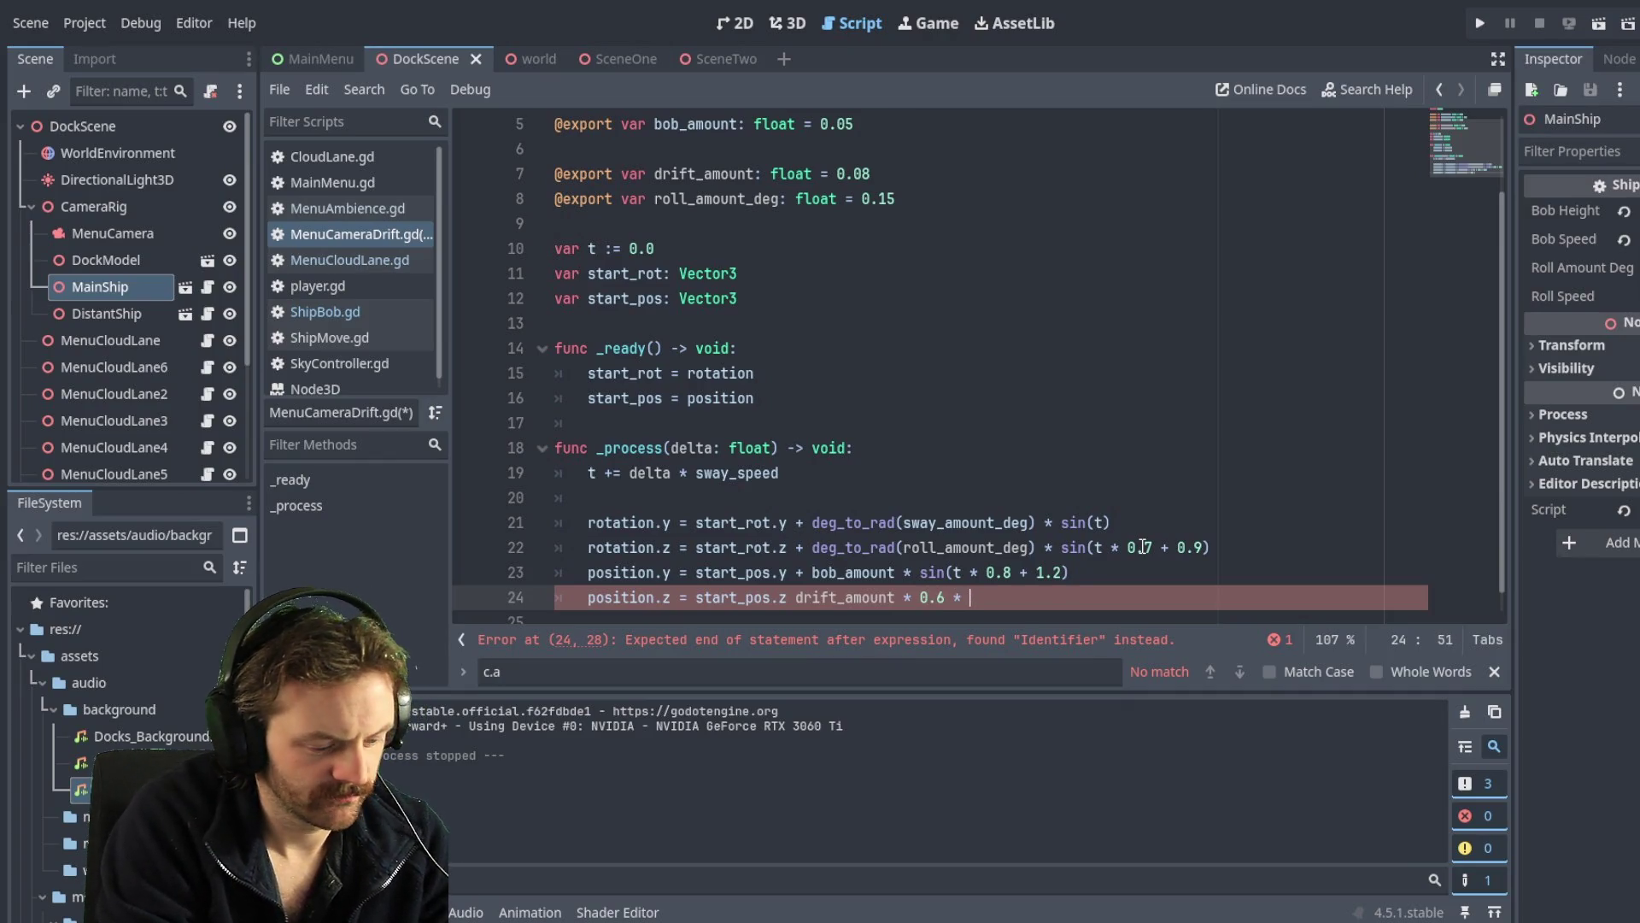
text(sin(t)
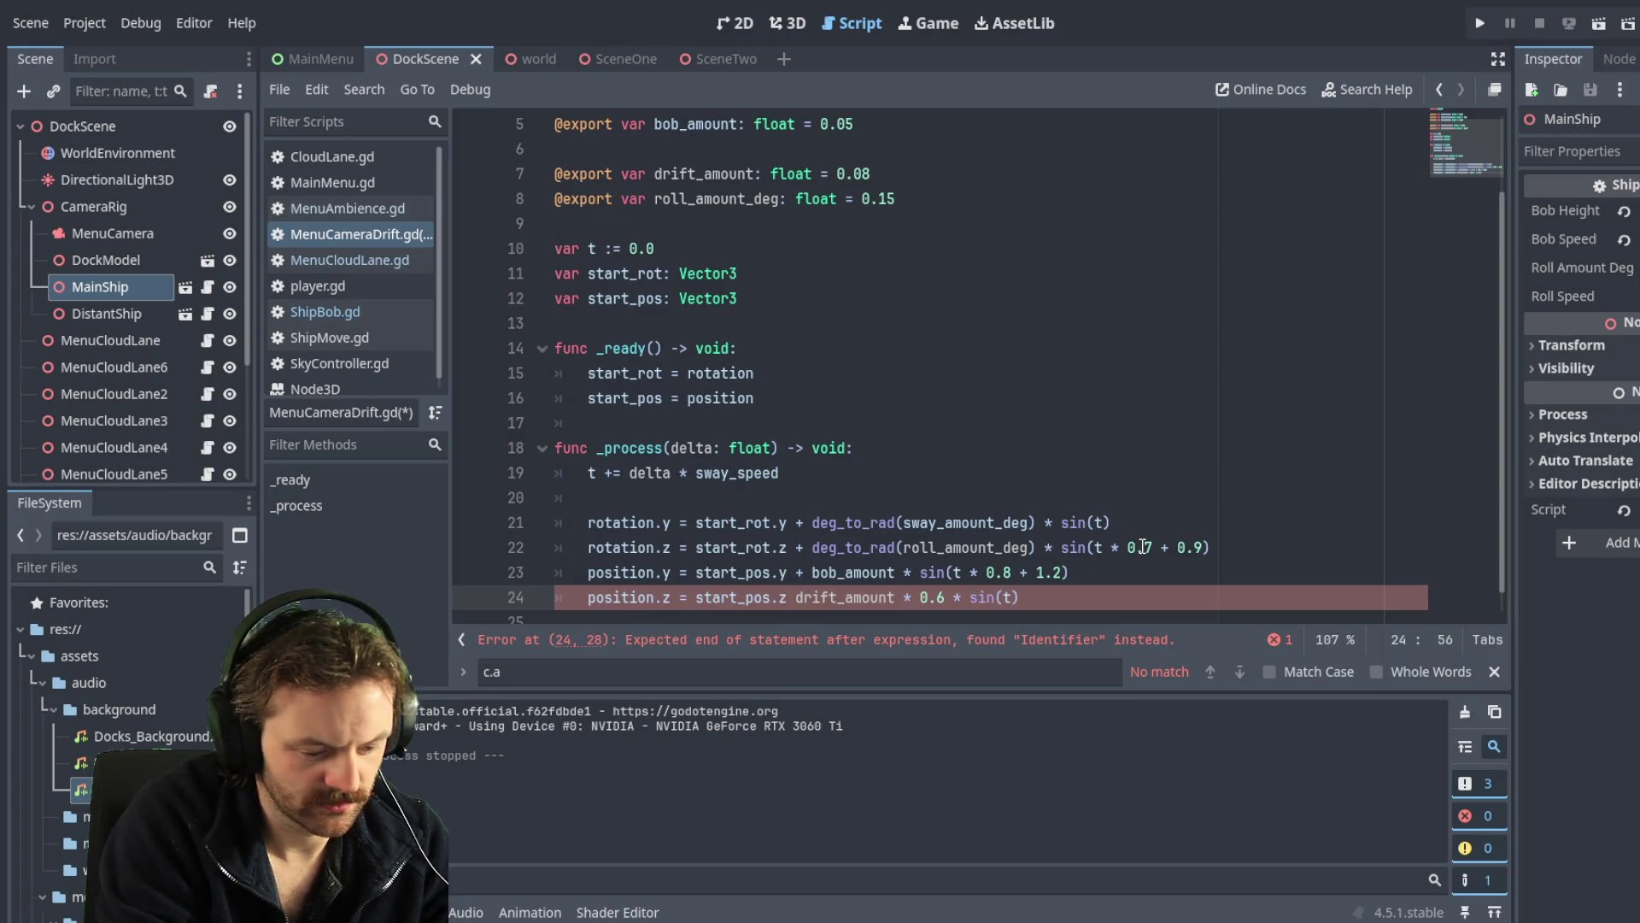
text( * )
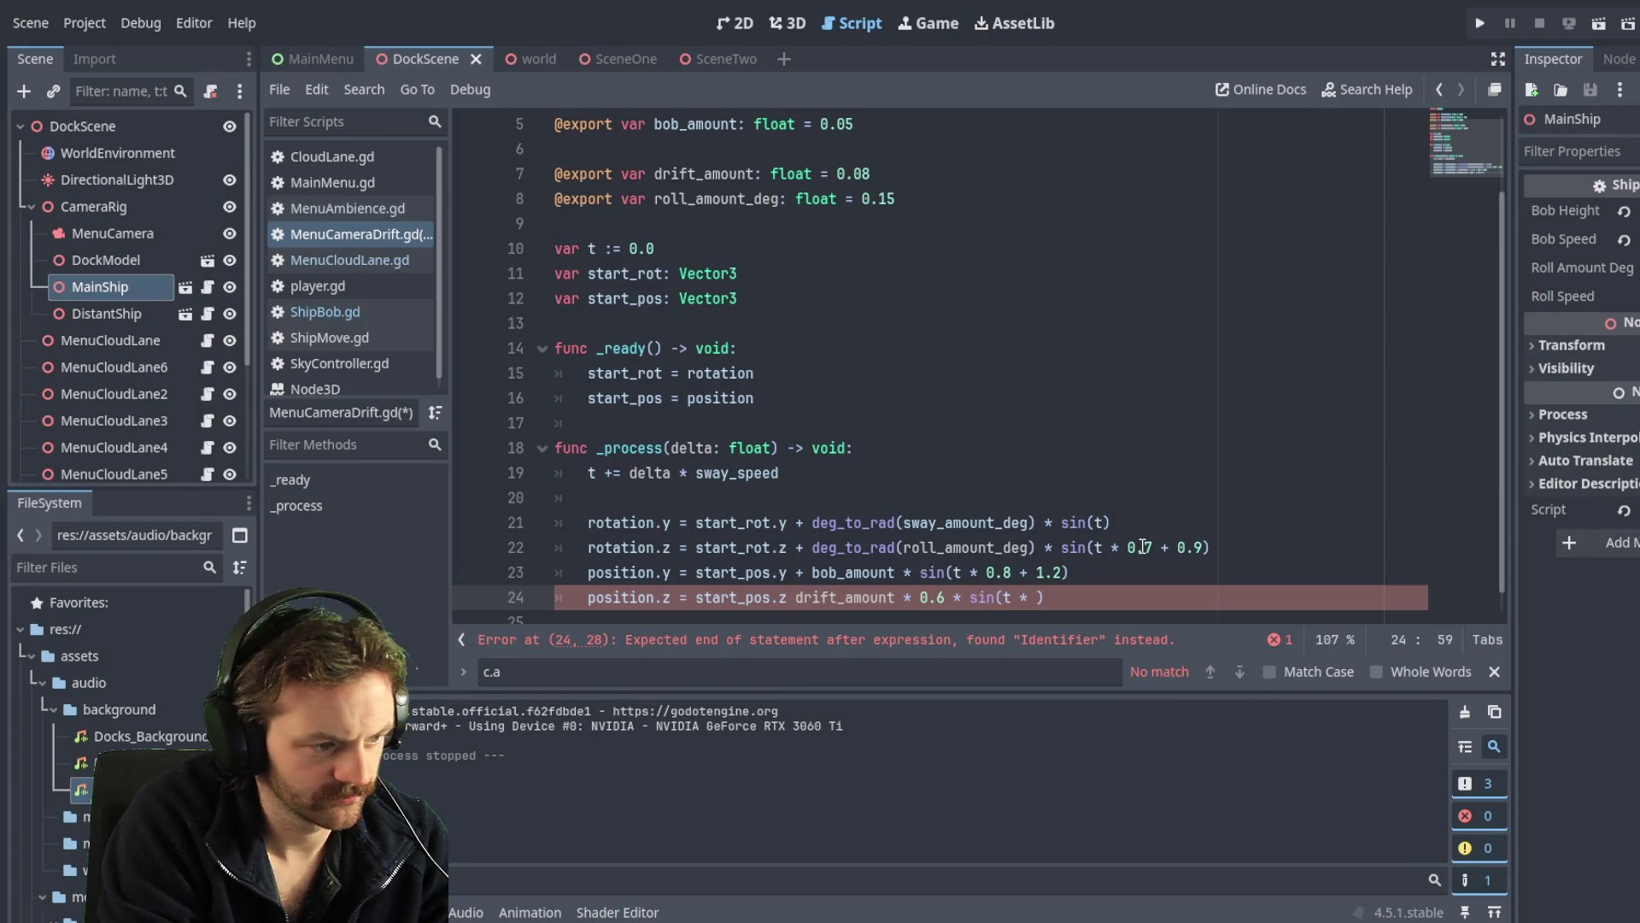
text(0.4)
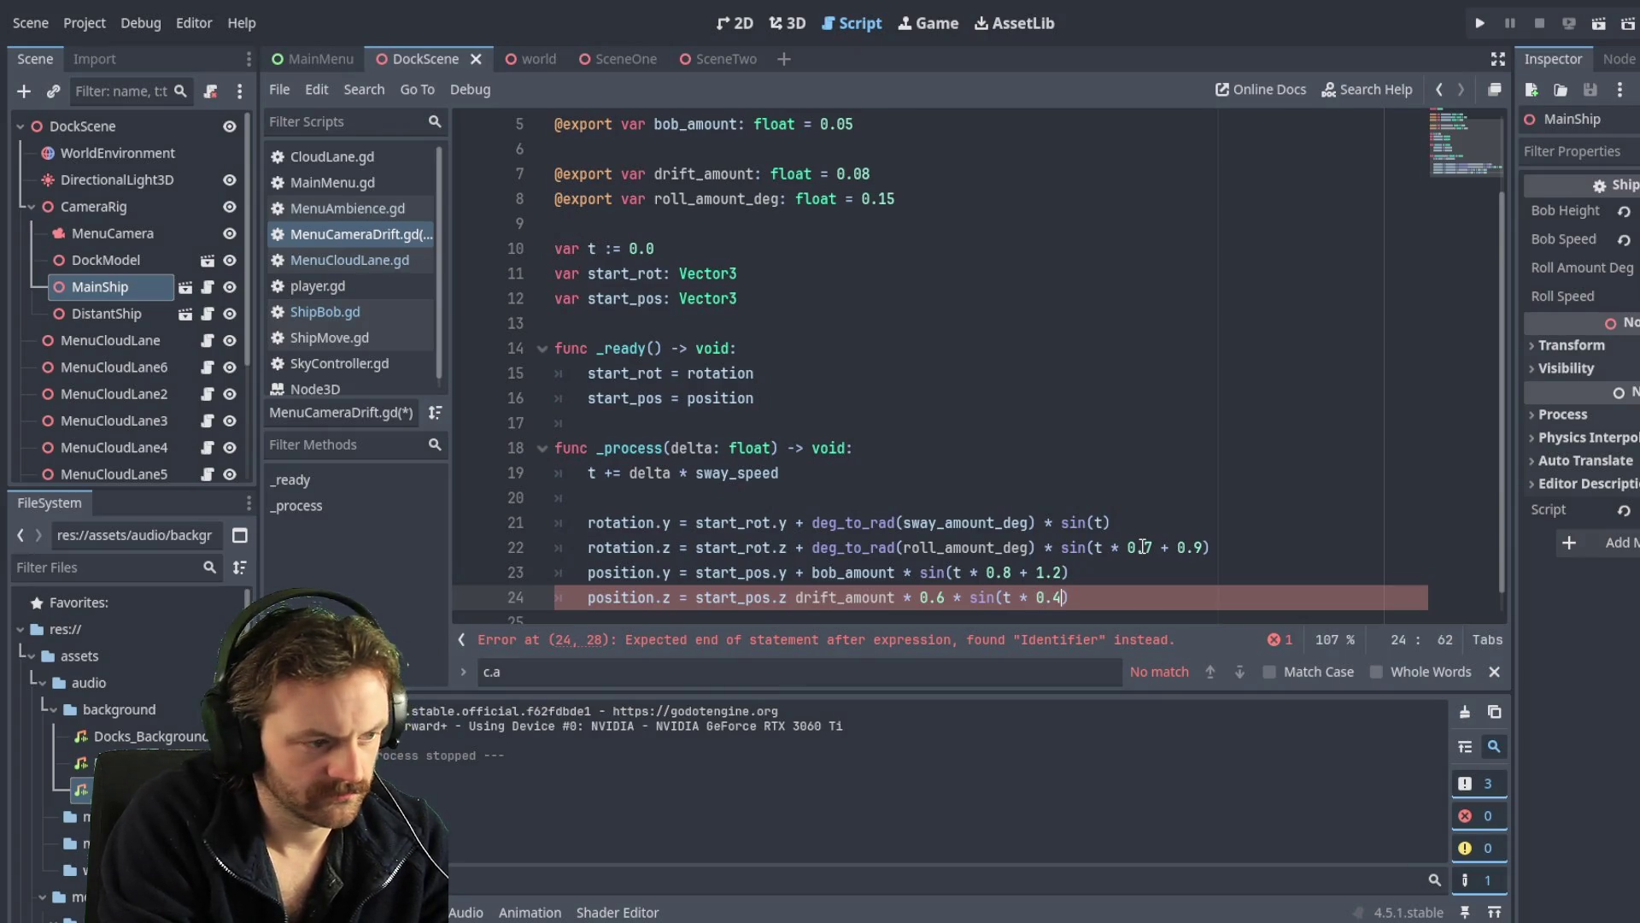
text( +)
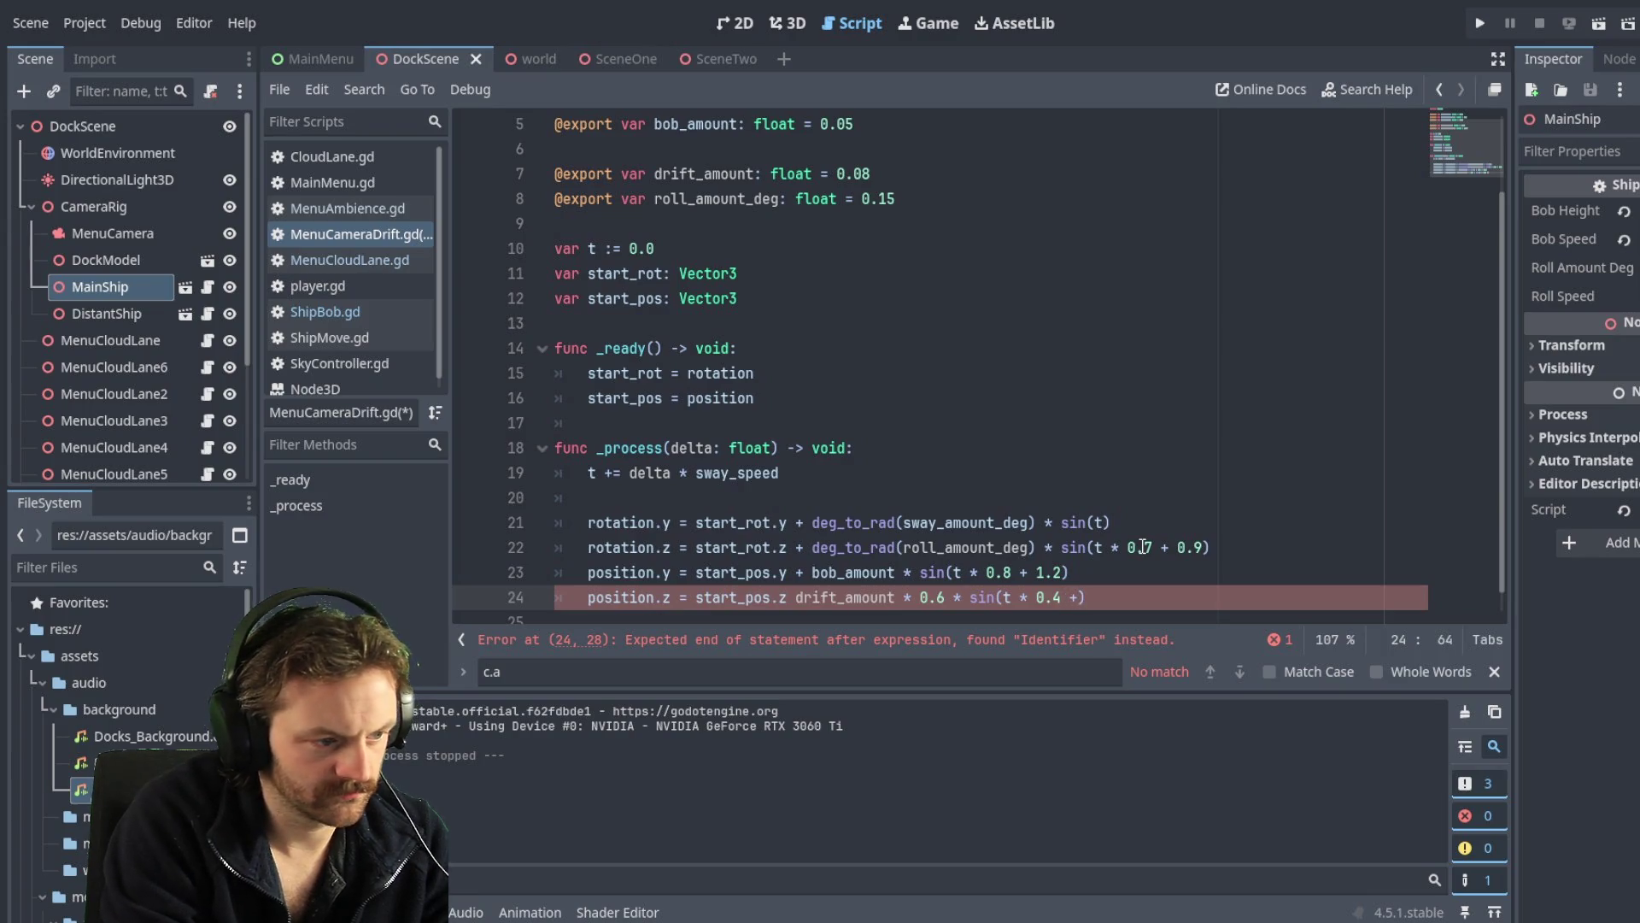
text( 1.7)
key(Down)
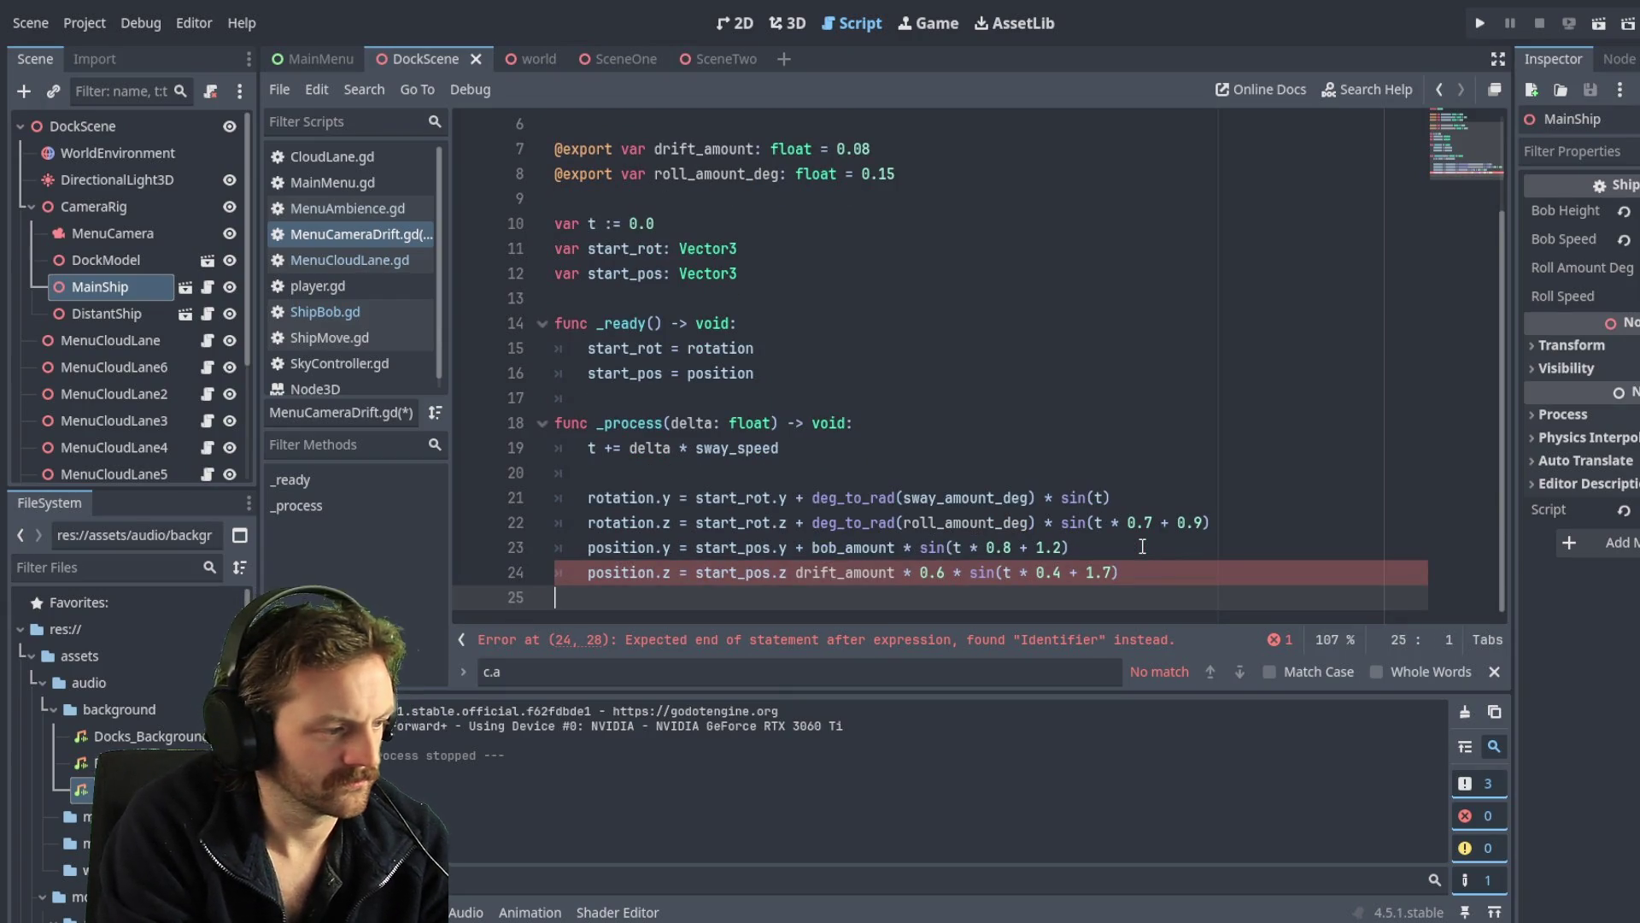
key(ctrl+s)
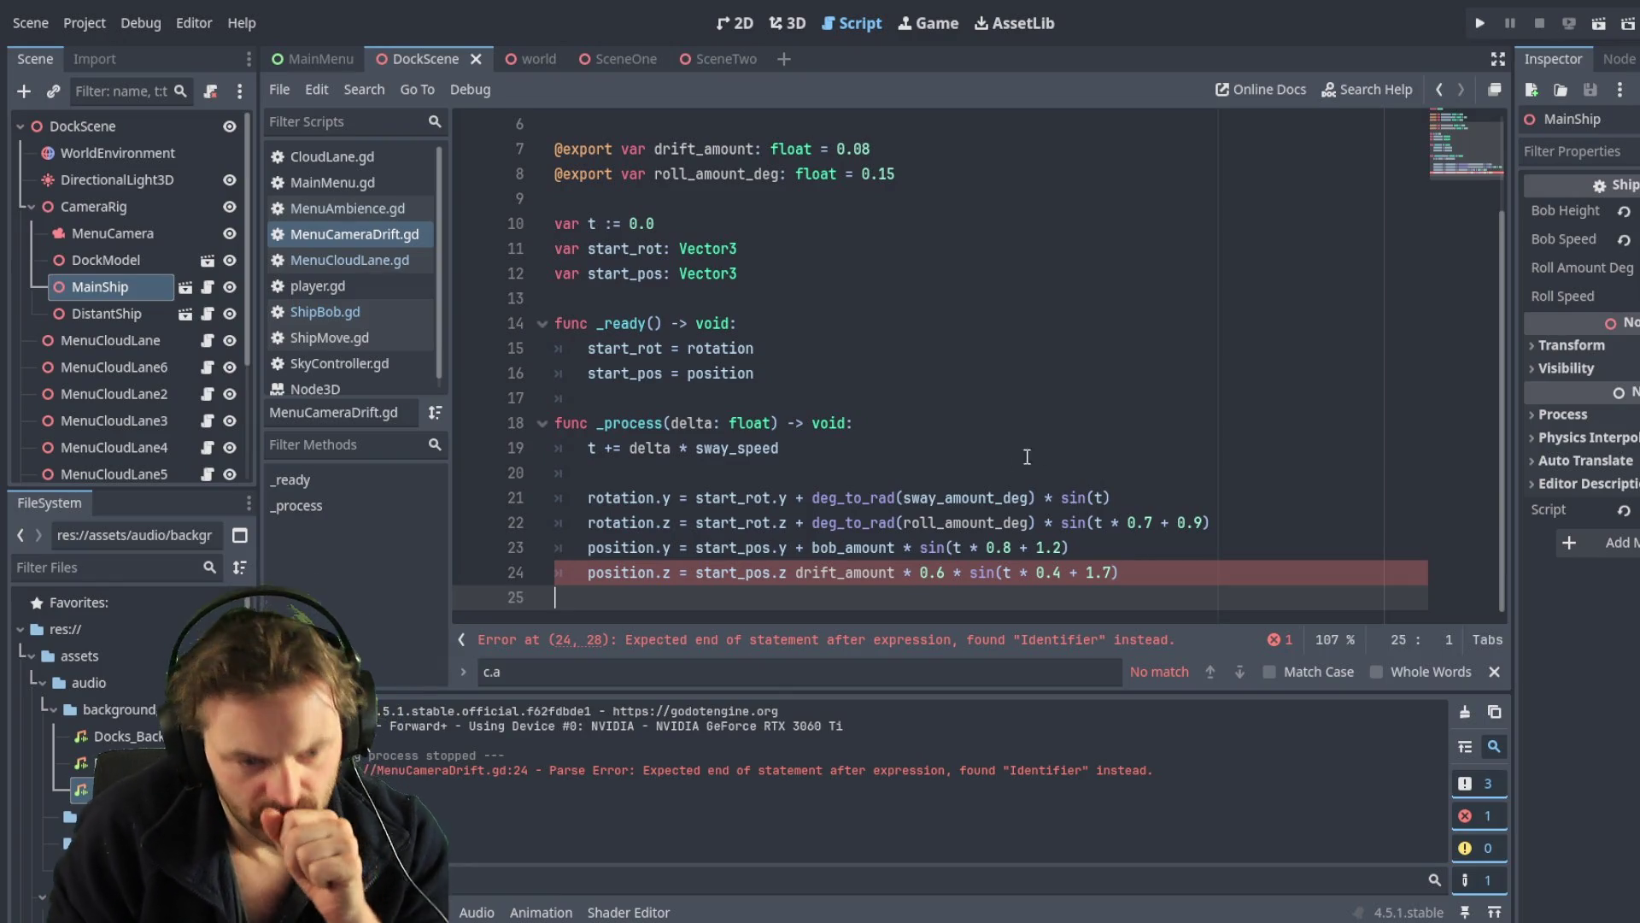
- Insert the missing '+' before drift_amount on line 24, save, and run the project
click(697, 639)
key(Right)
key(Right)
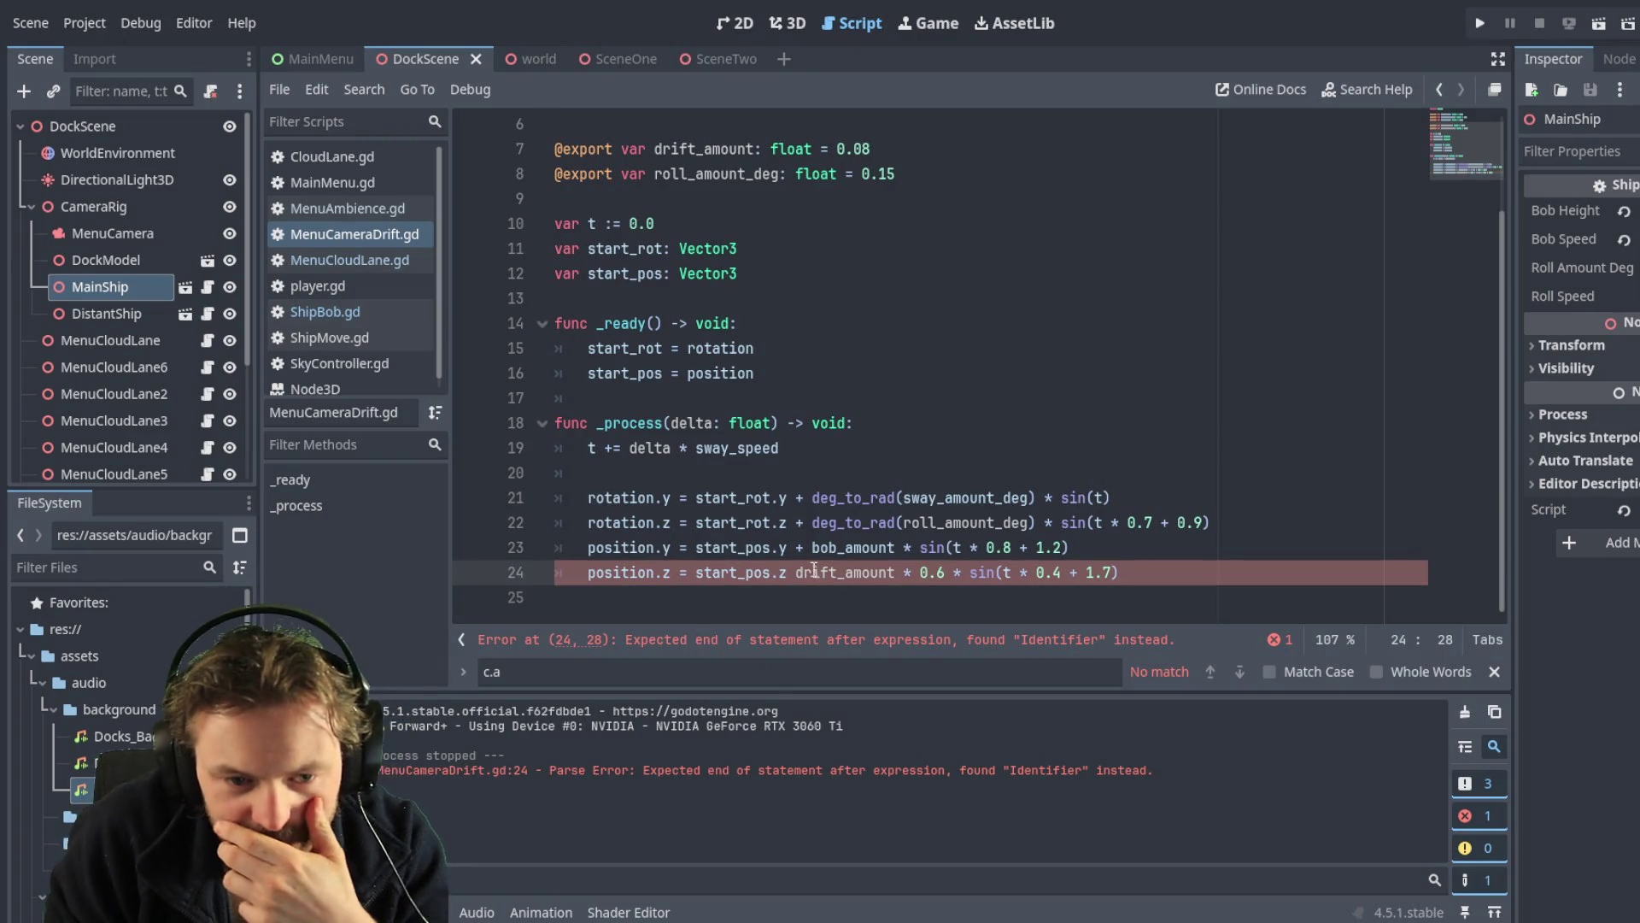
text(+)
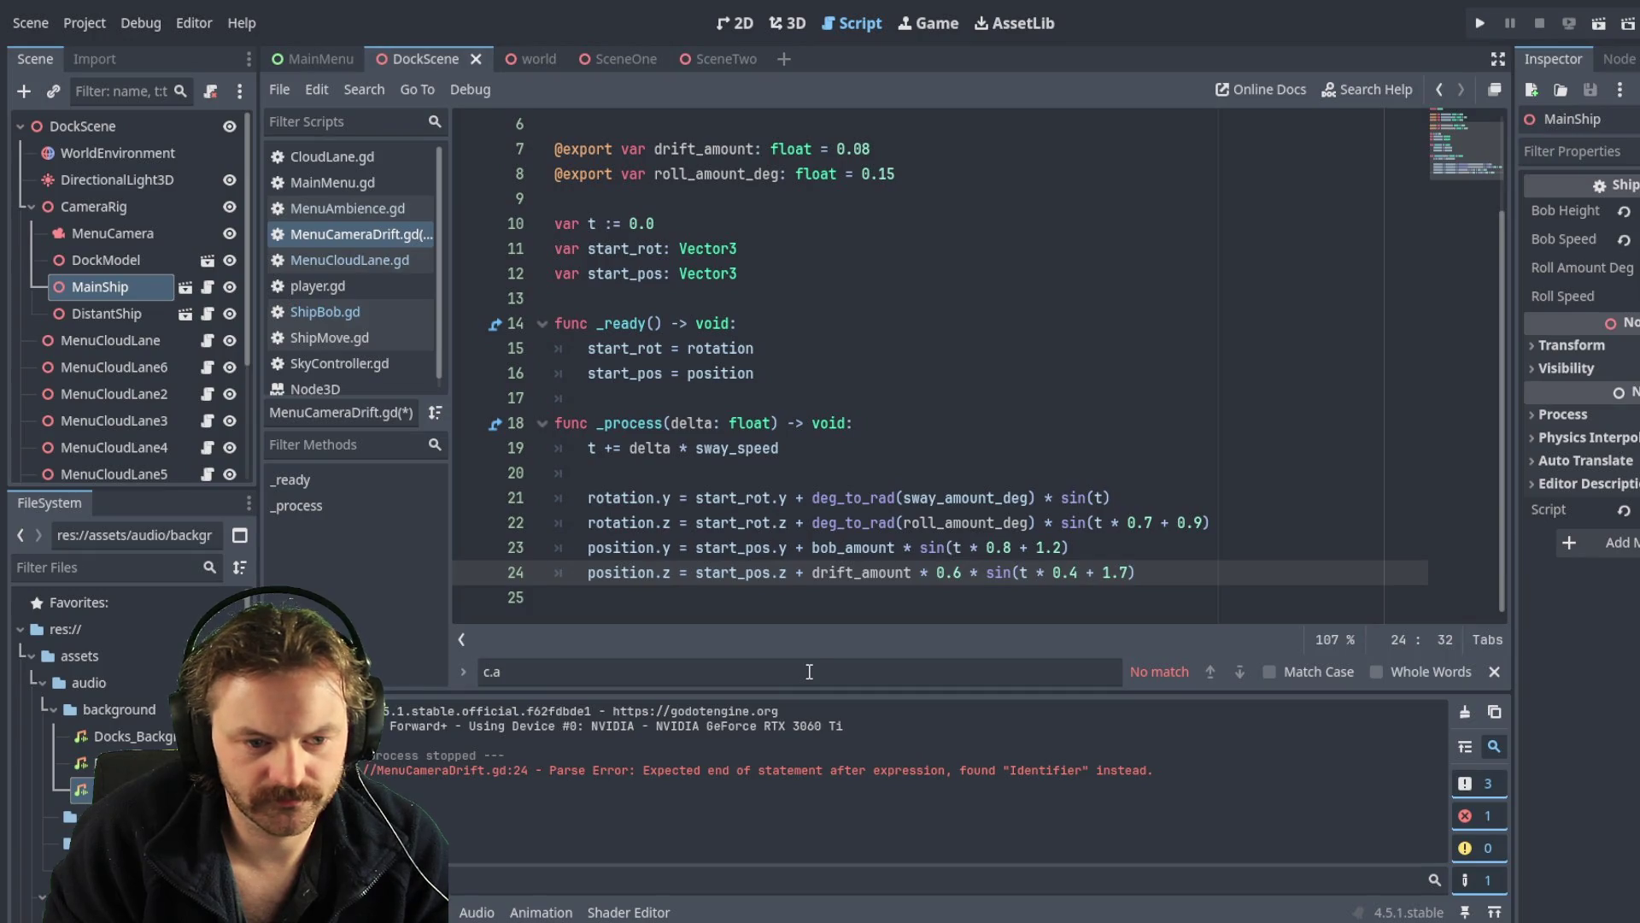
key(ctrl+s)
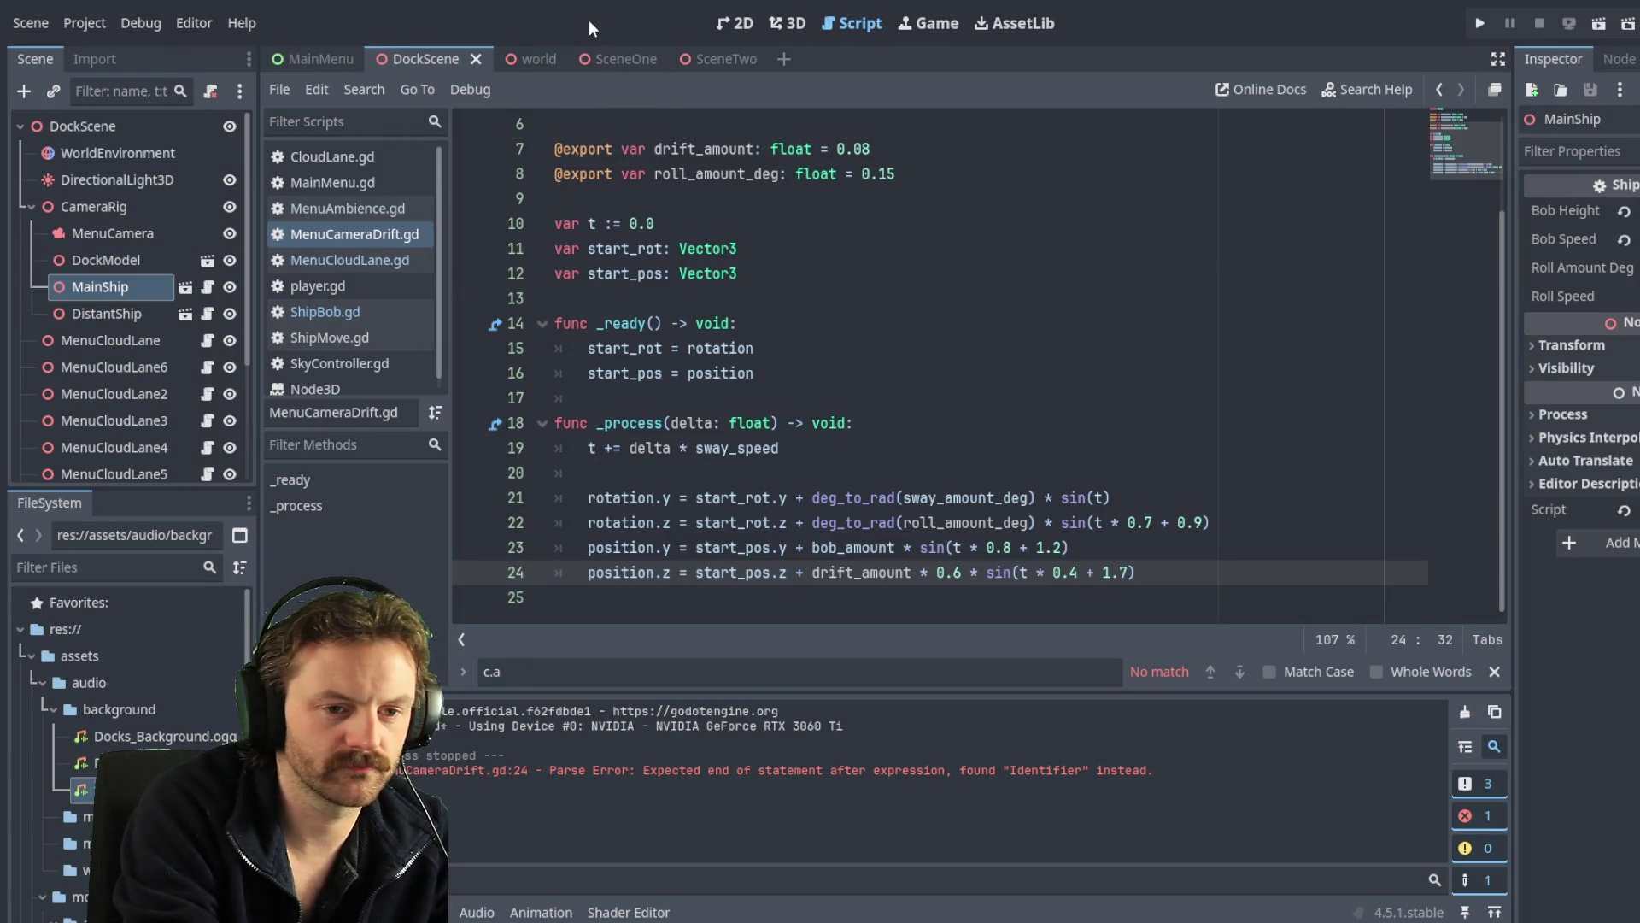
key(F5)
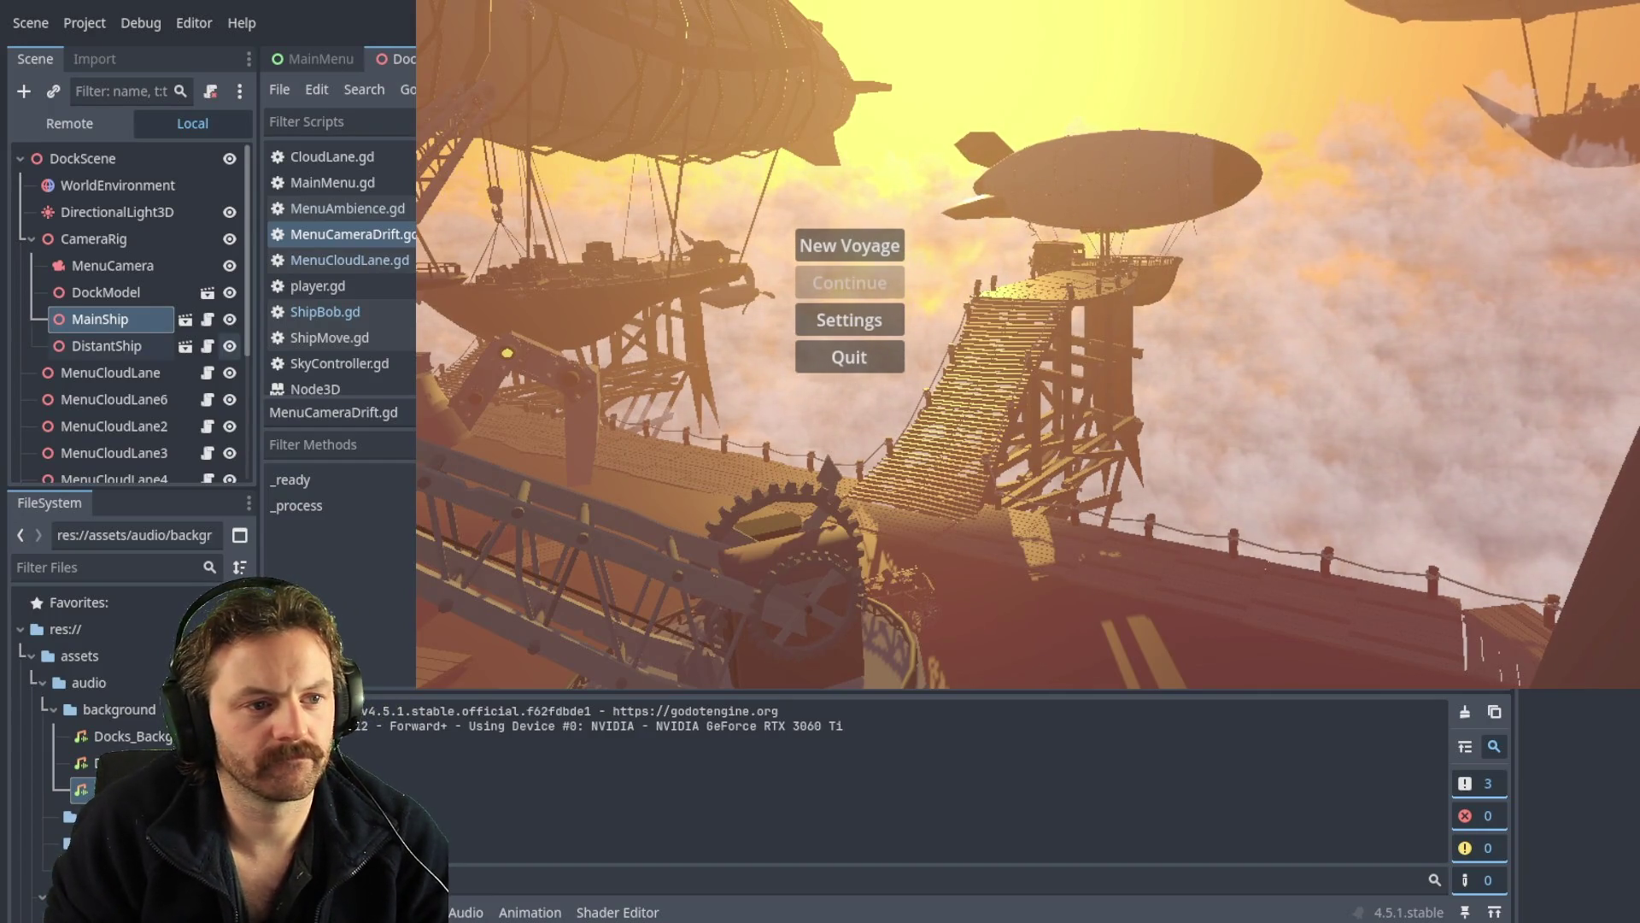
- Select CameraRig, save the camera drift script with Ctrl+S, and stop the running game with F8
click(106, 239)
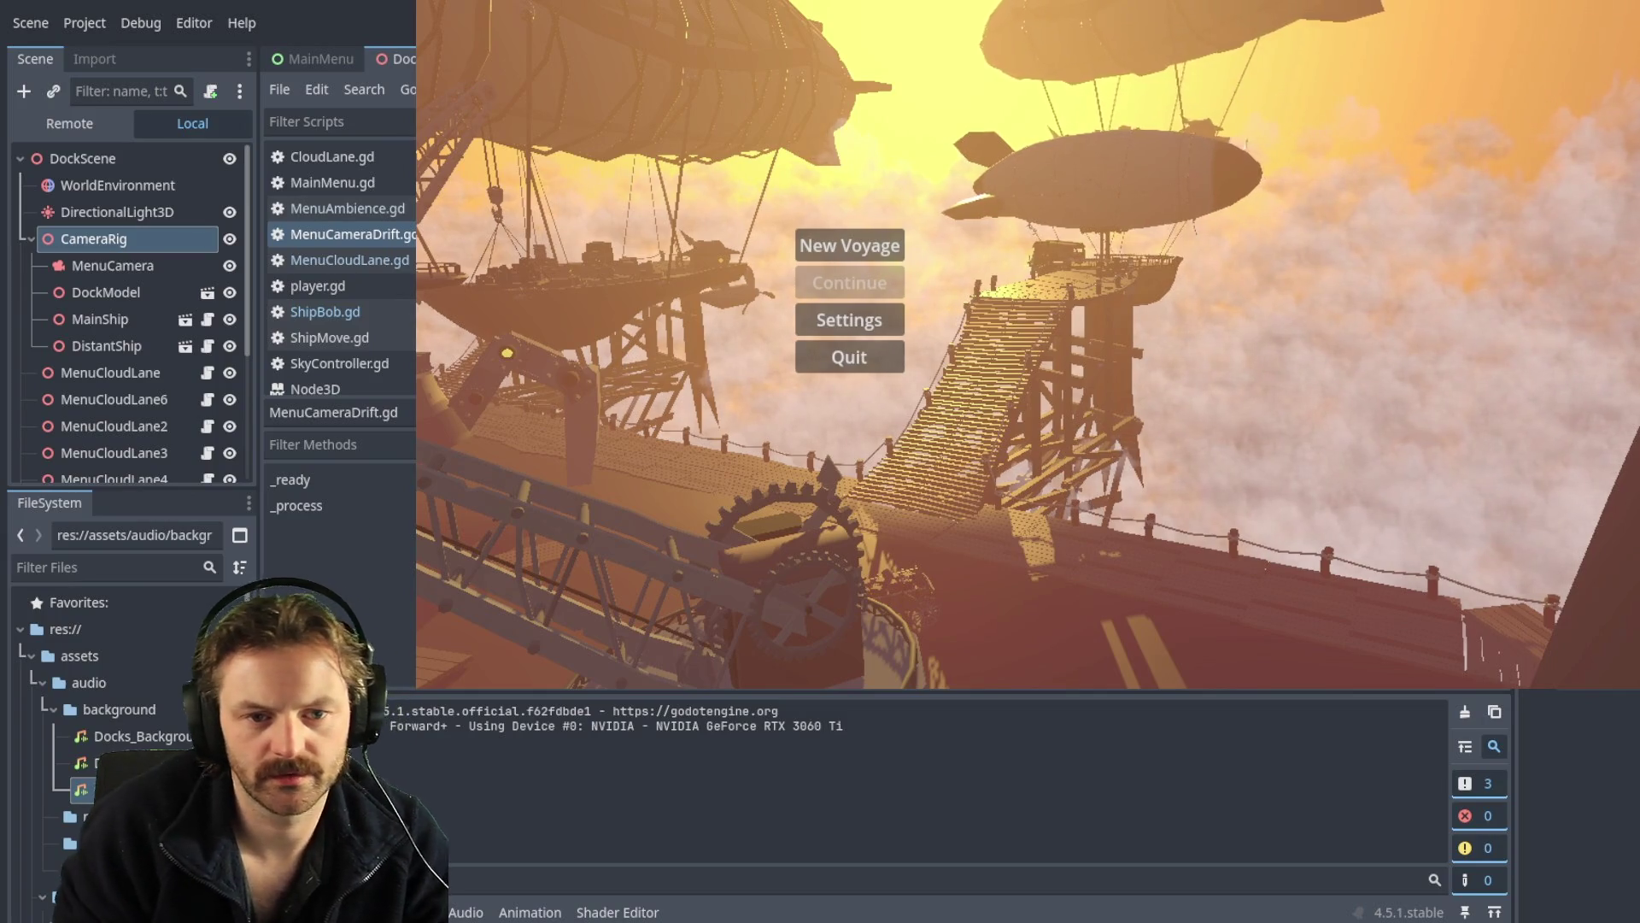
key(ctrl+s)
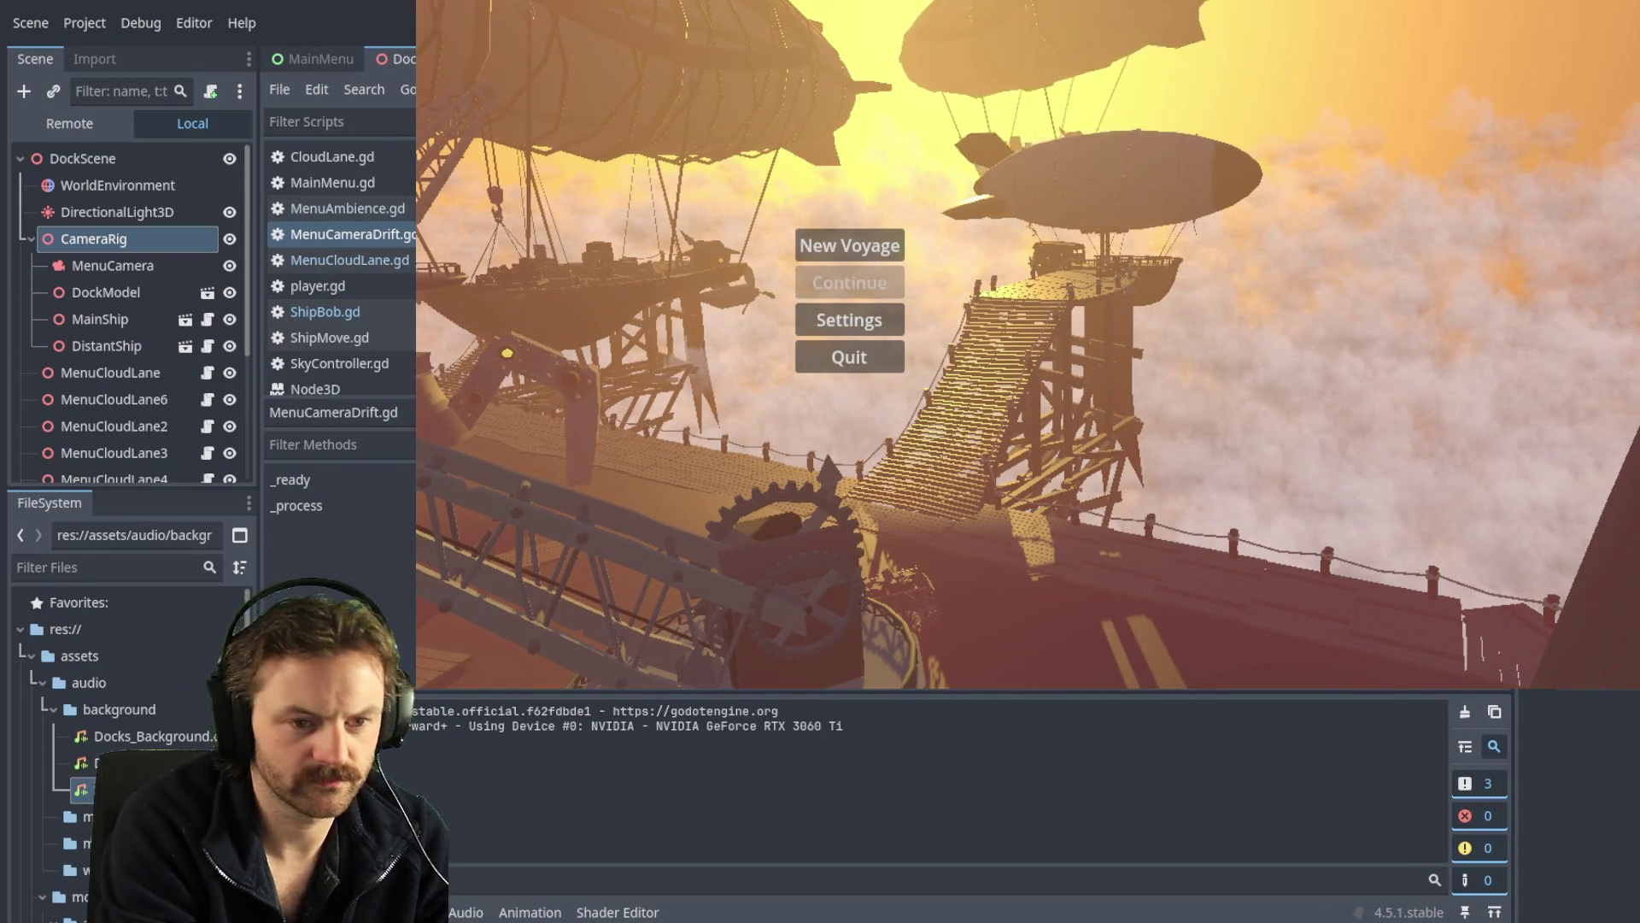
key(F8)
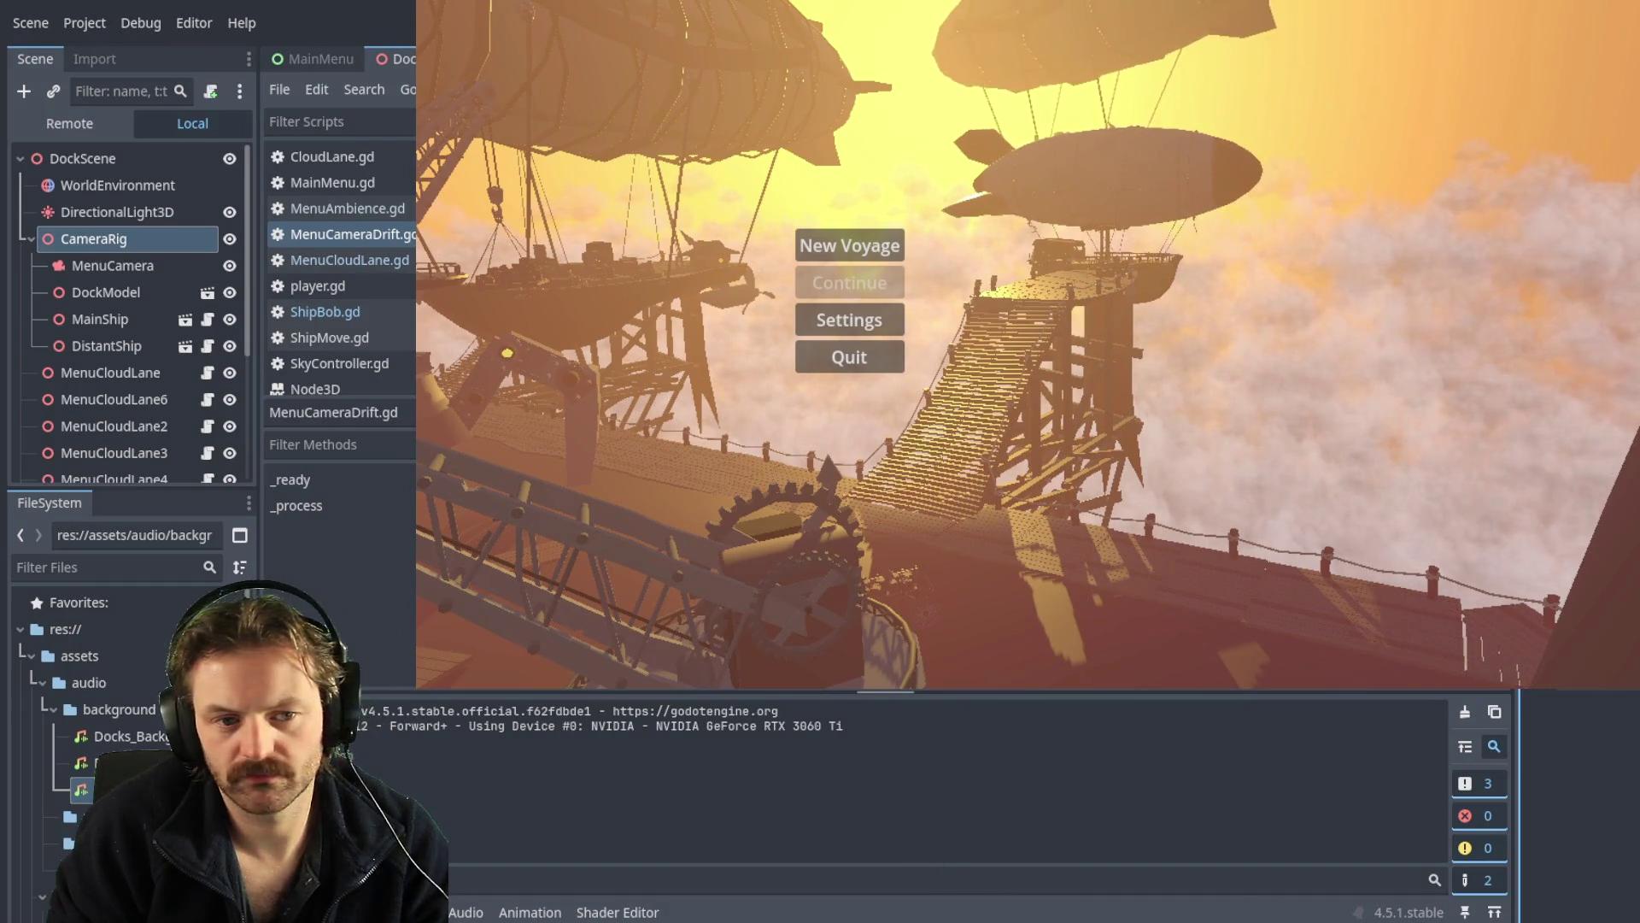
click(331, 246)
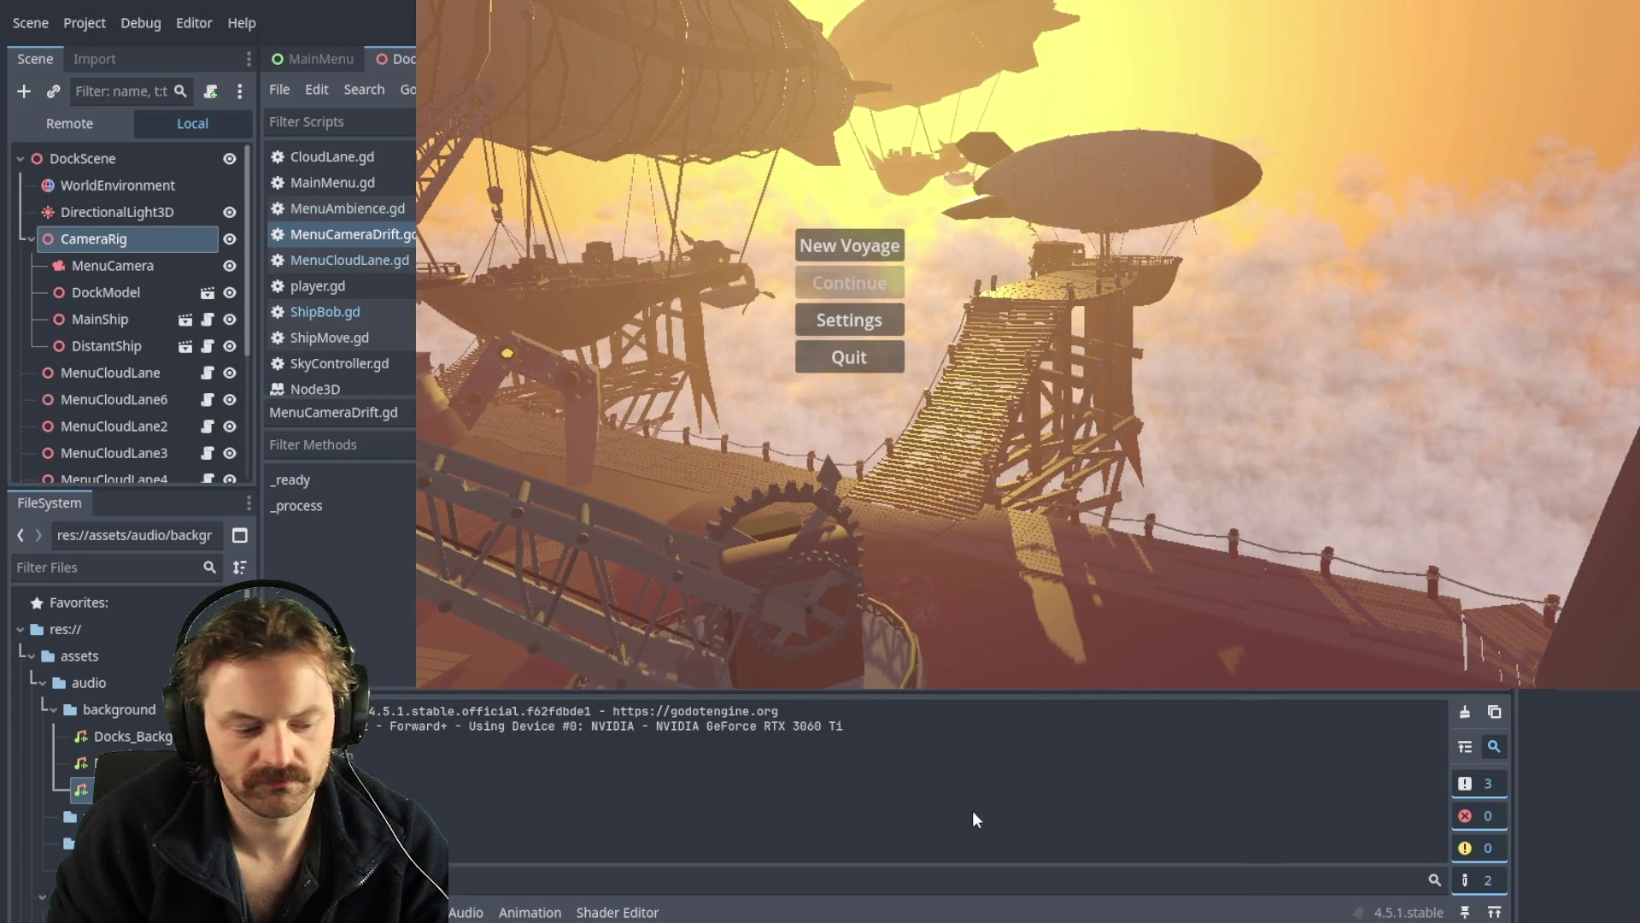
click(943, 788)
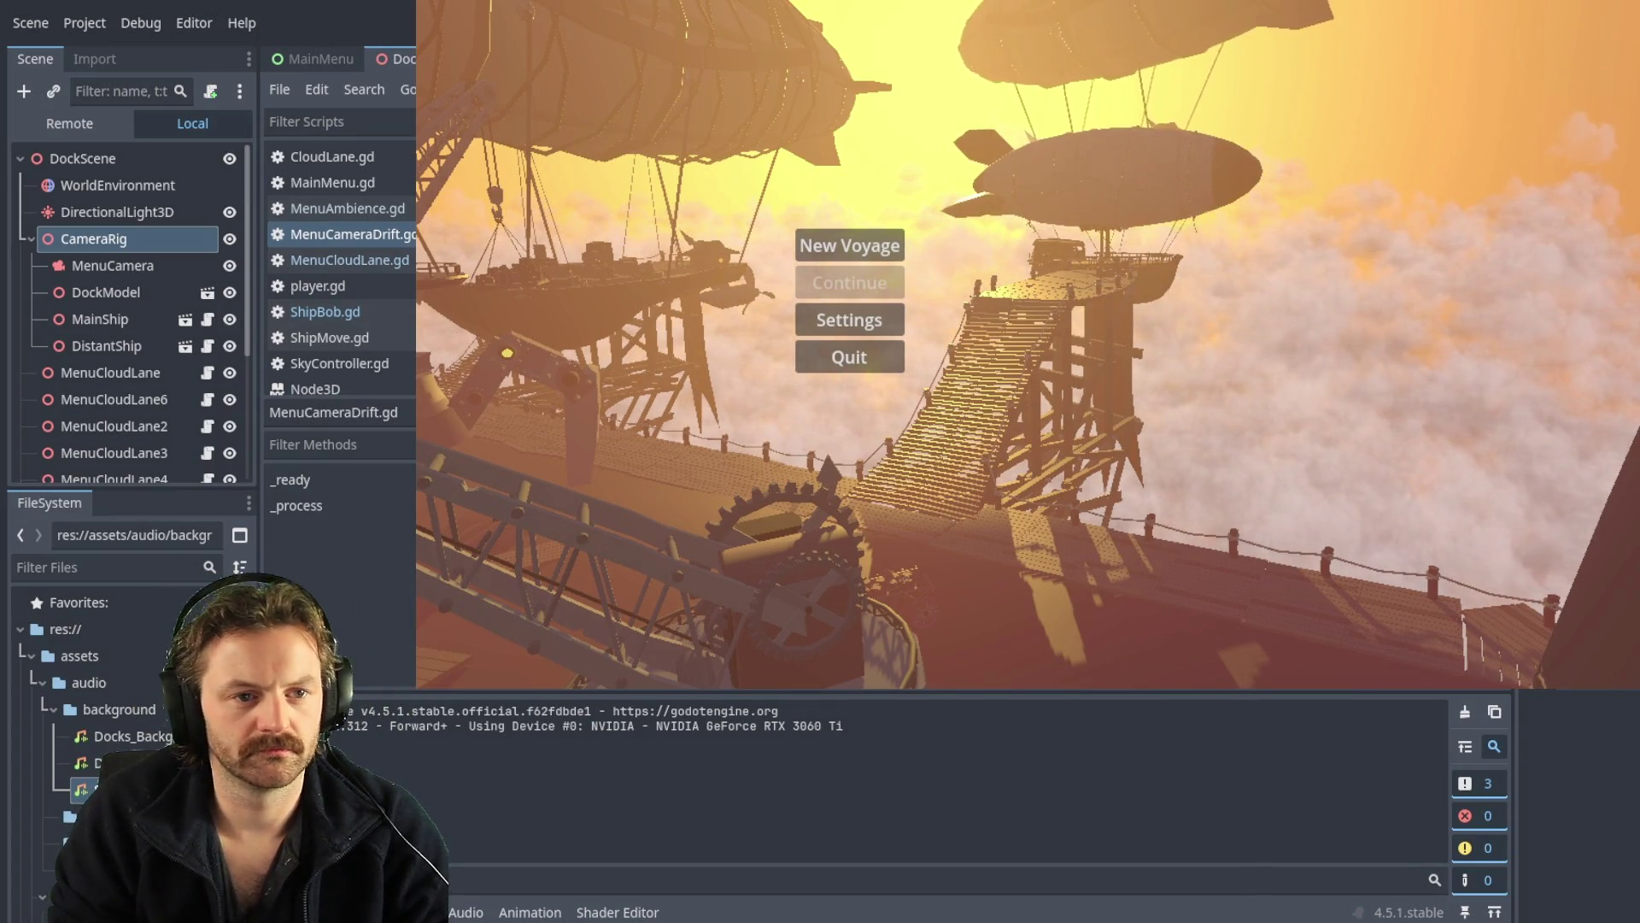
key(ctrl+Tab)
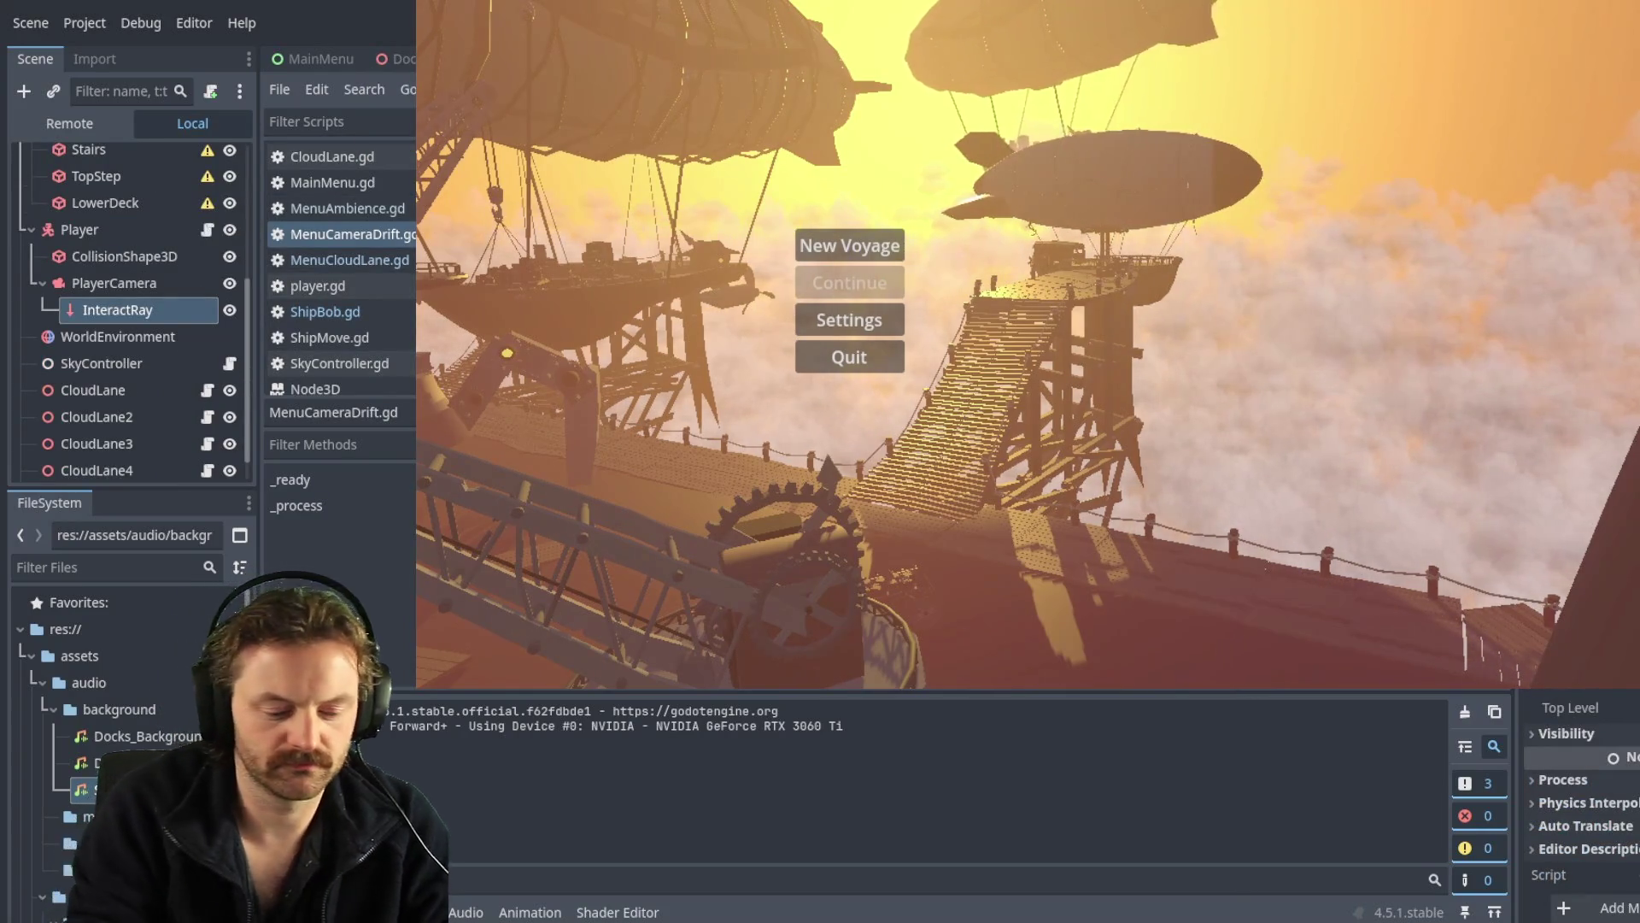
- Stop the game, rerun it with F5 to look up at the airship, then stop it again
key(F8)
key(F5)
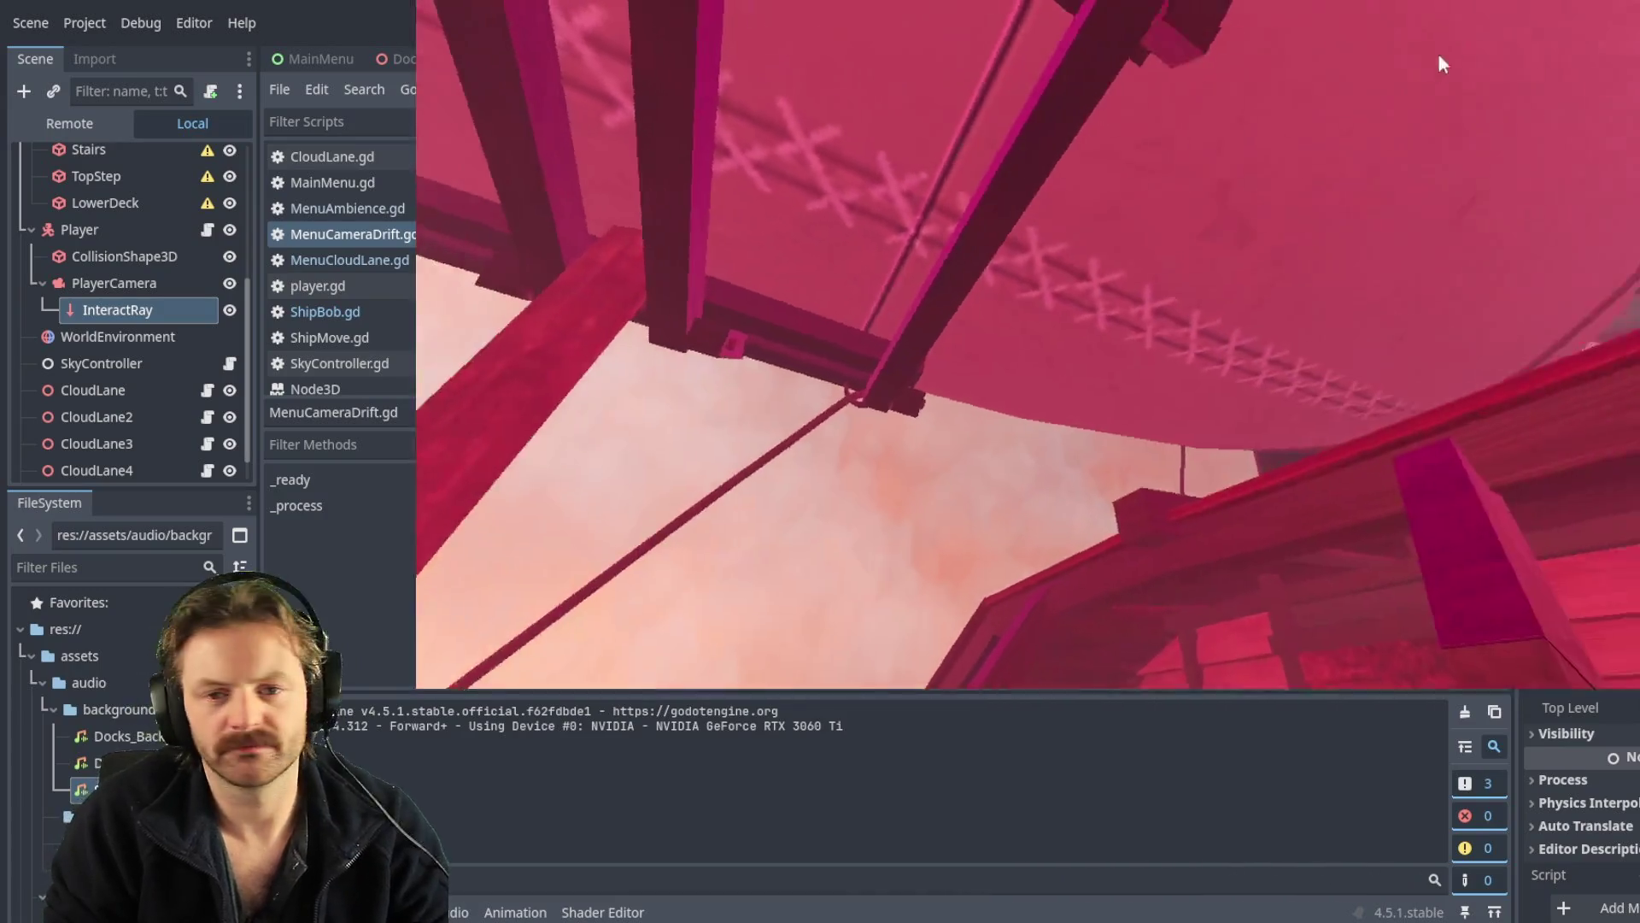
key(F8)
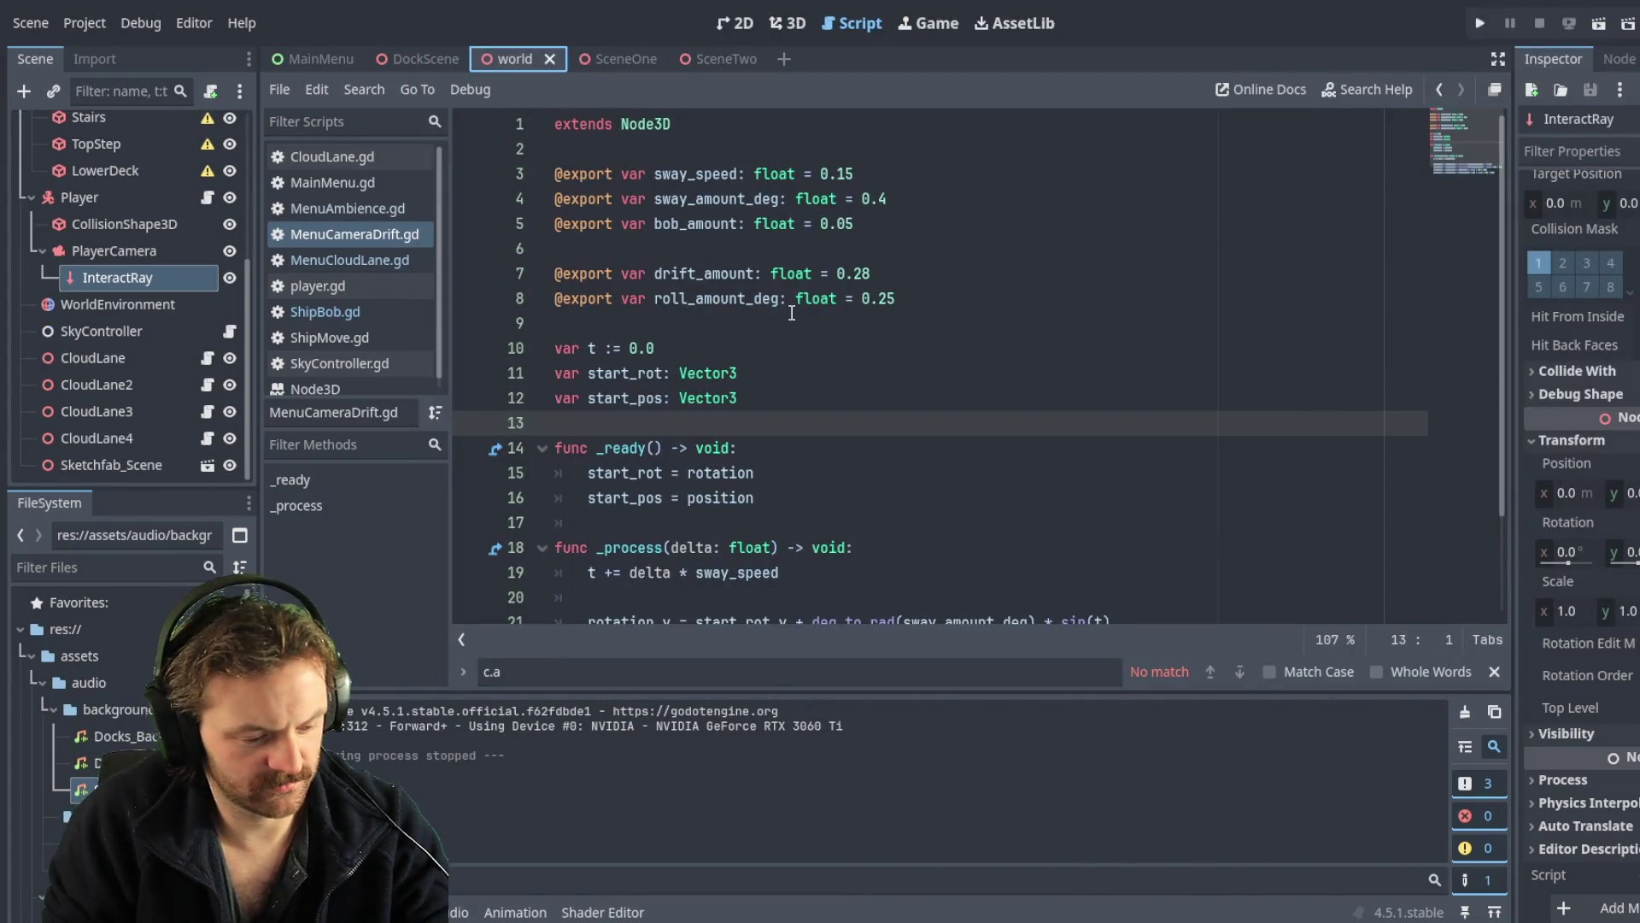
- Launch the project with F5 and watch the airship main menu play
key(F5)
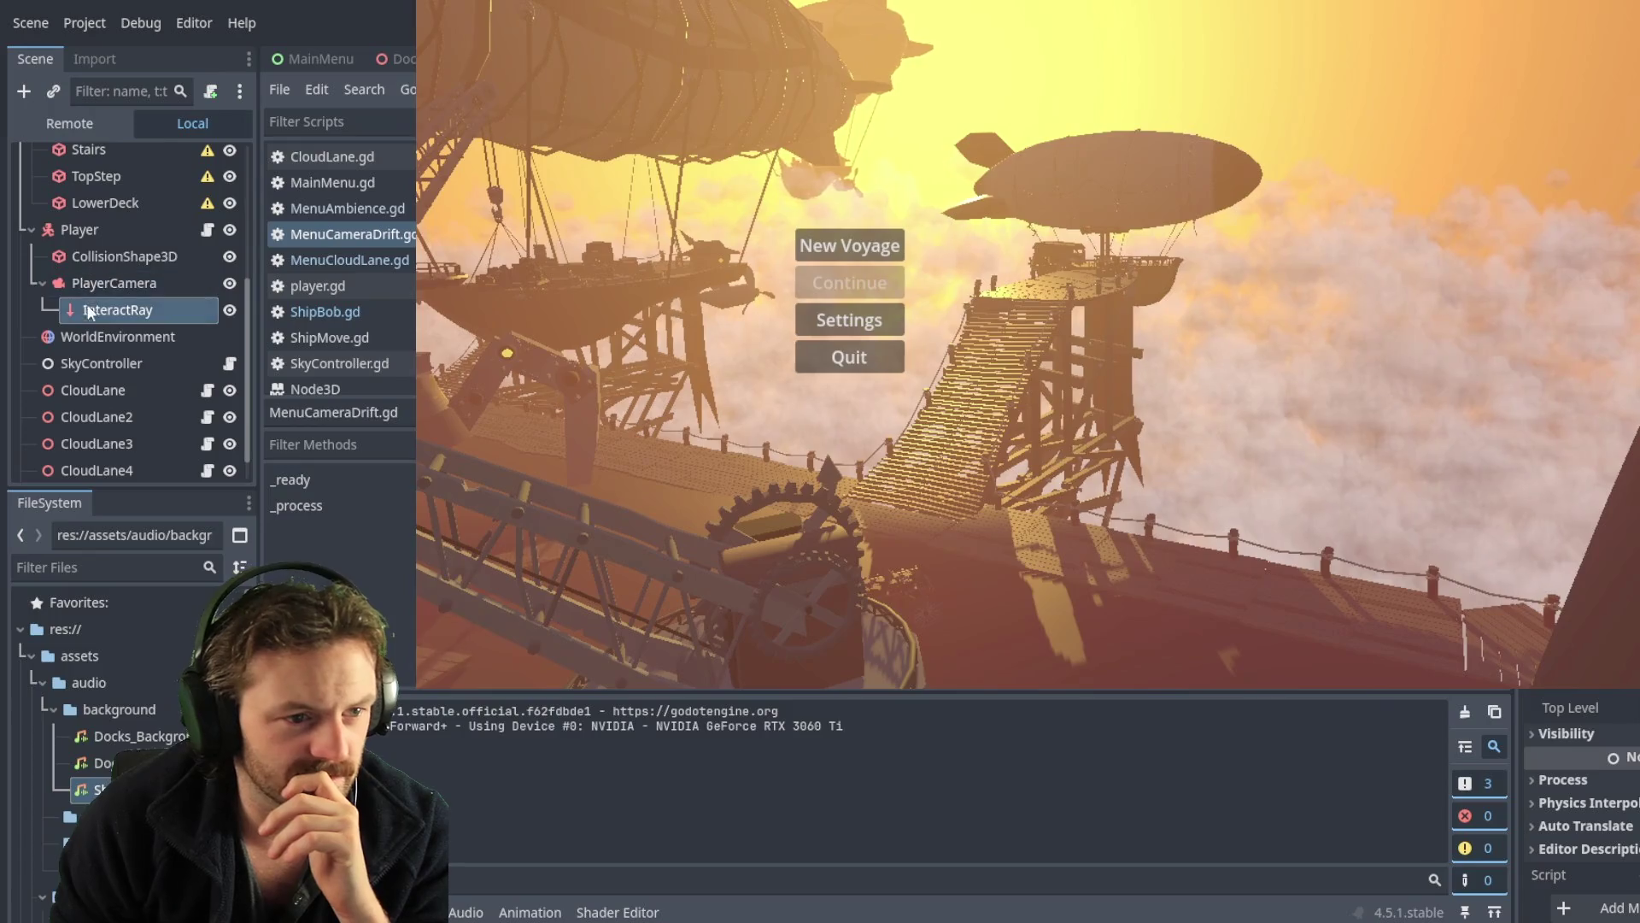
scroll(137, 282, up, 3)
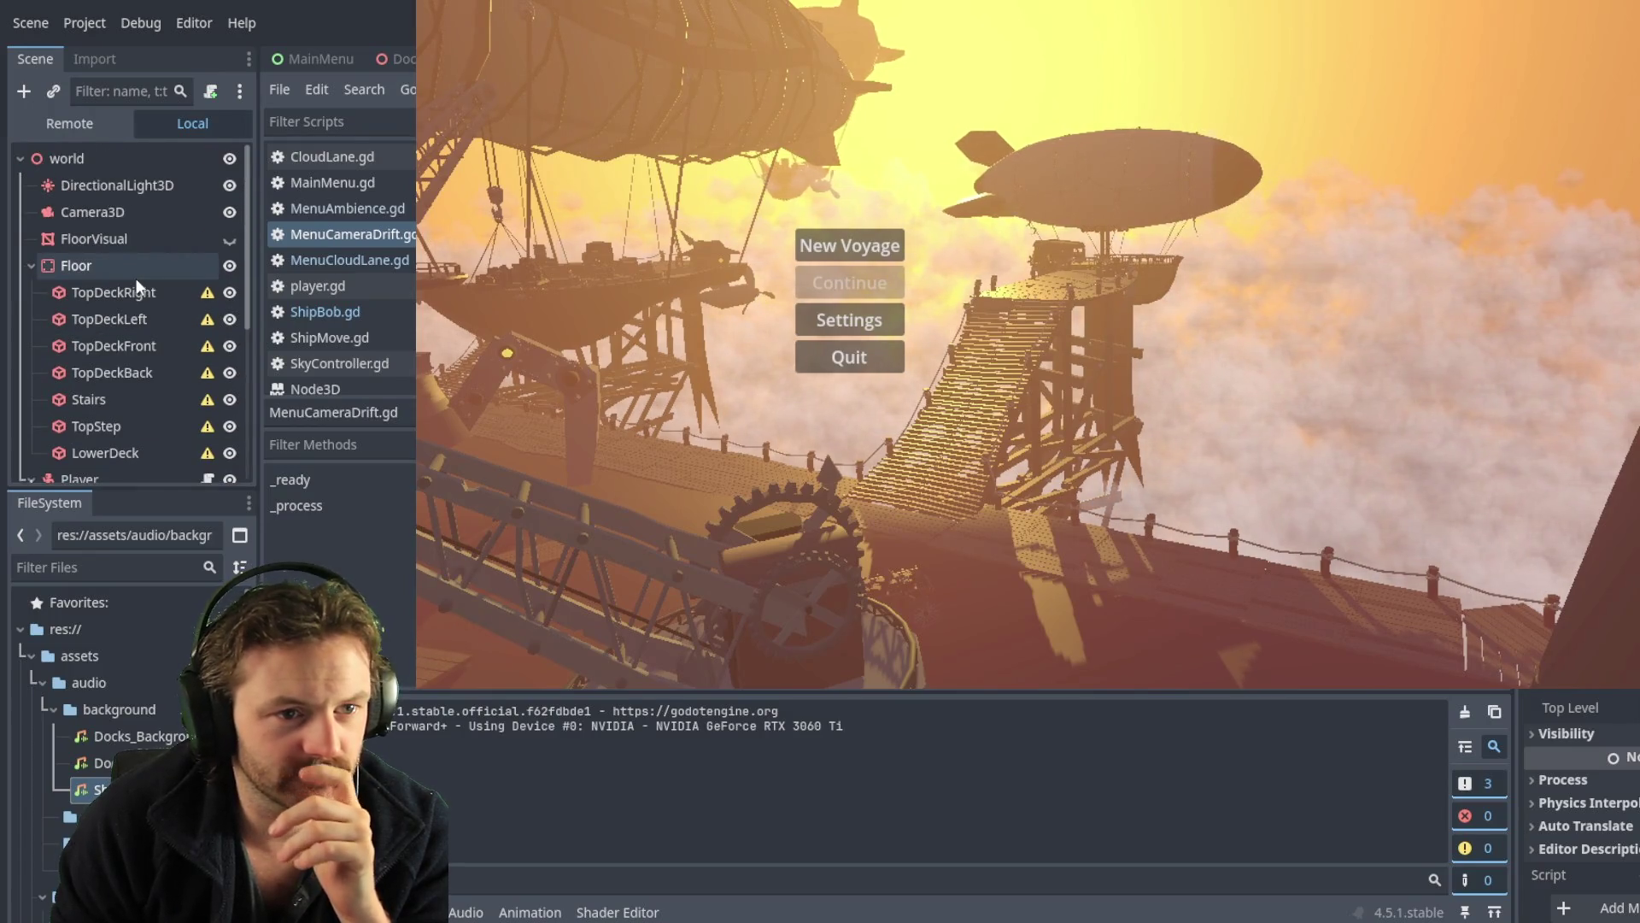
- Switch to the DockScene tab and inspect the MenuCamera node's properties
click(405, 58)
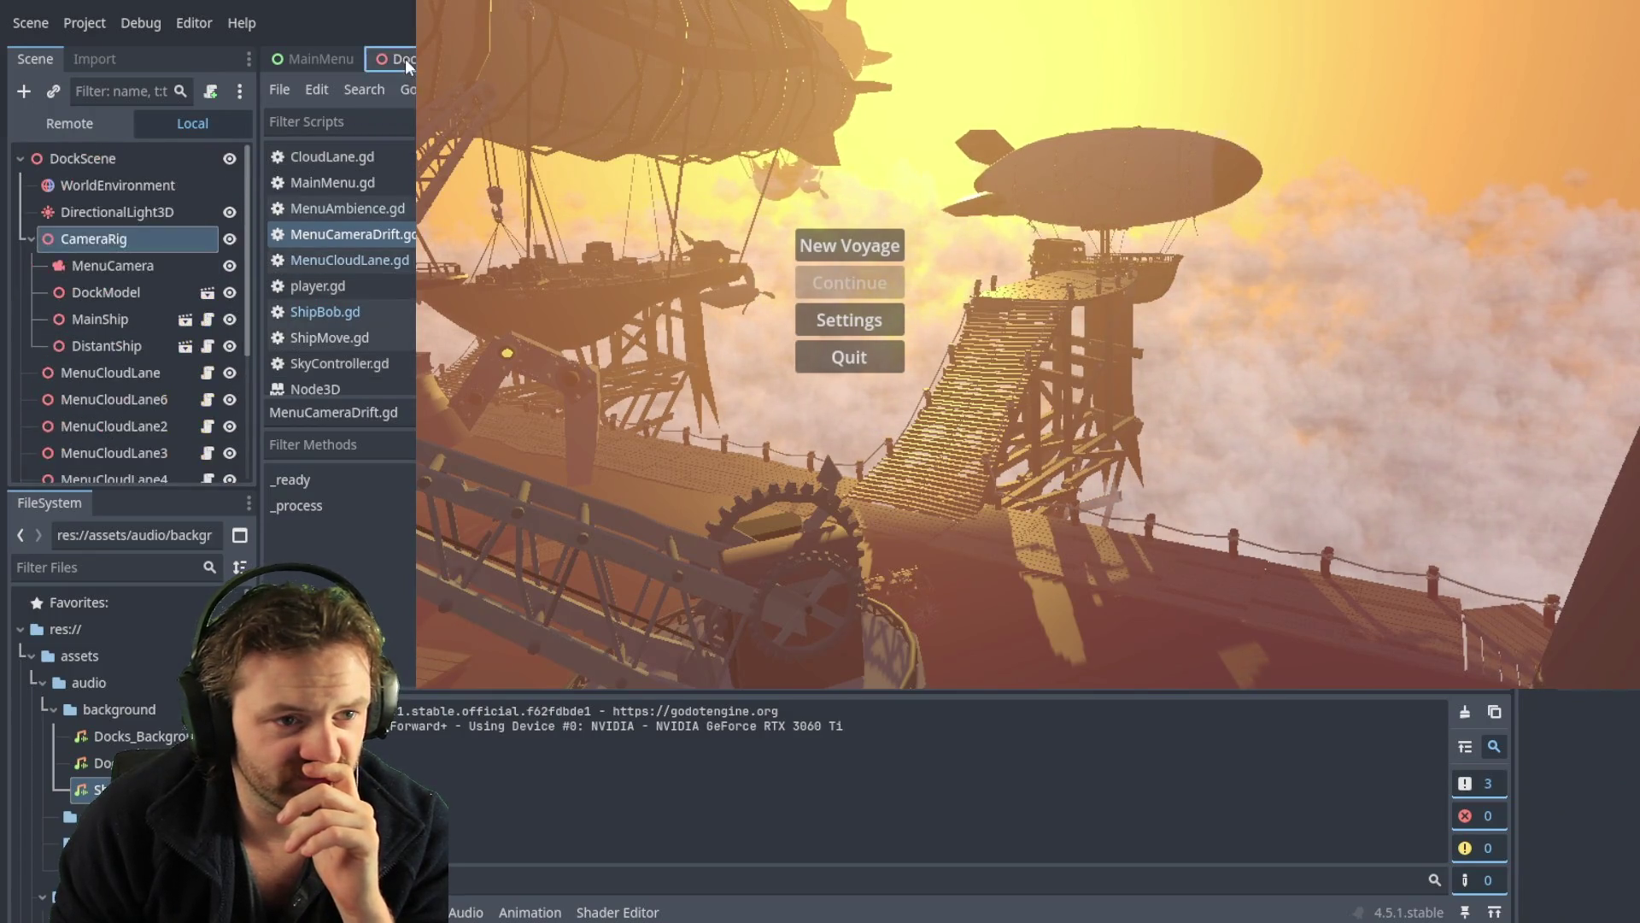
click(105, 238)
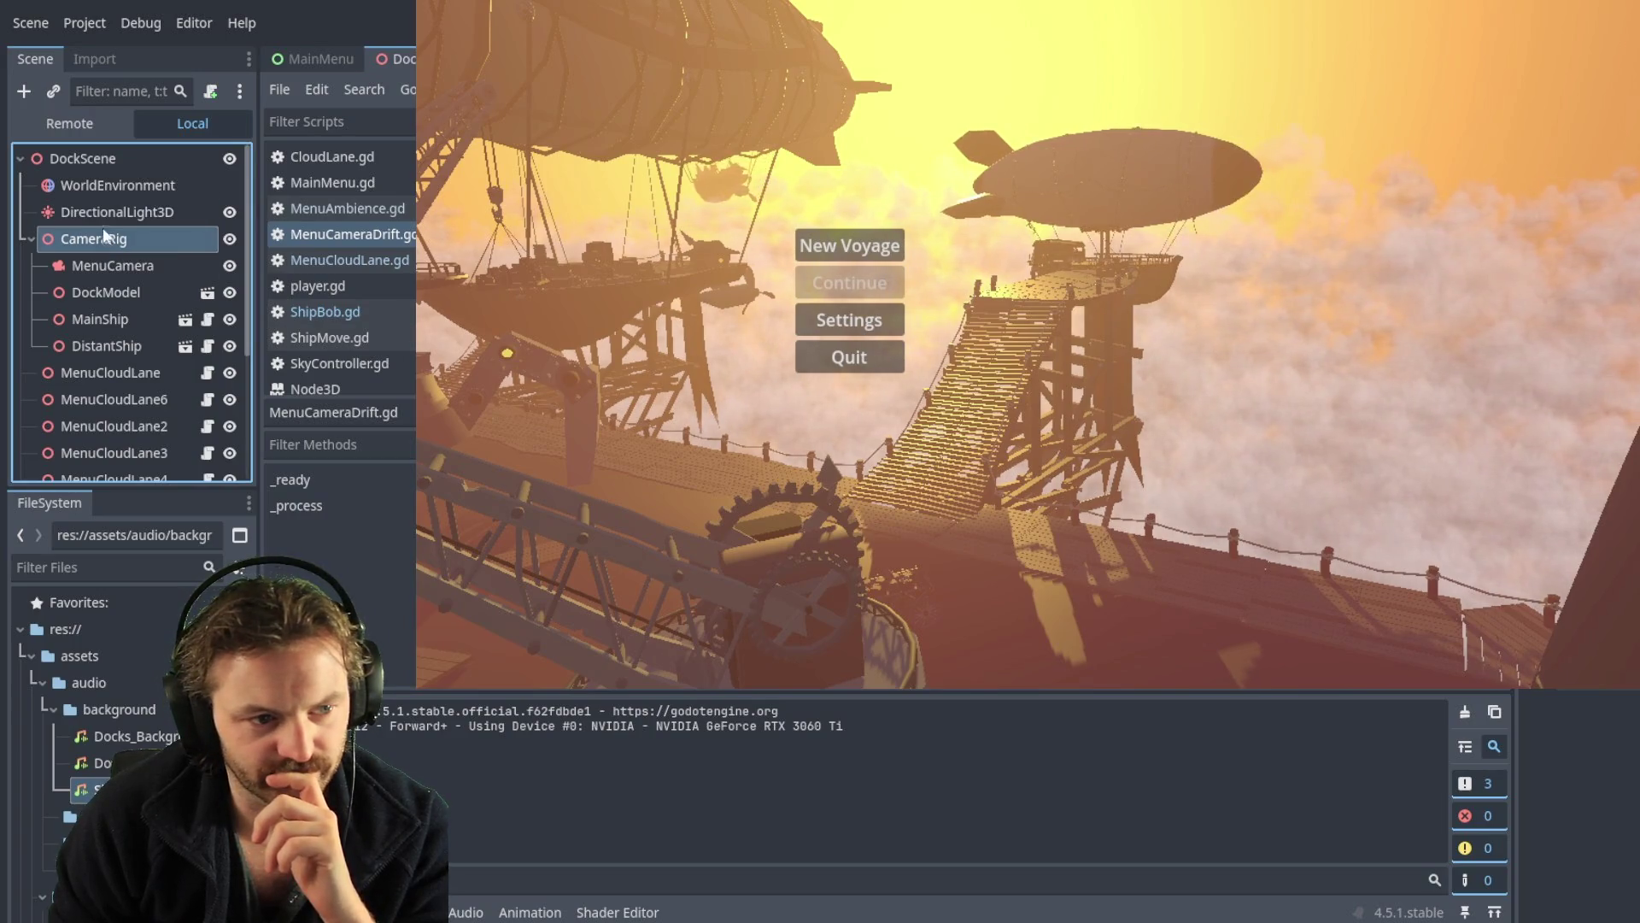
click(110, 269)
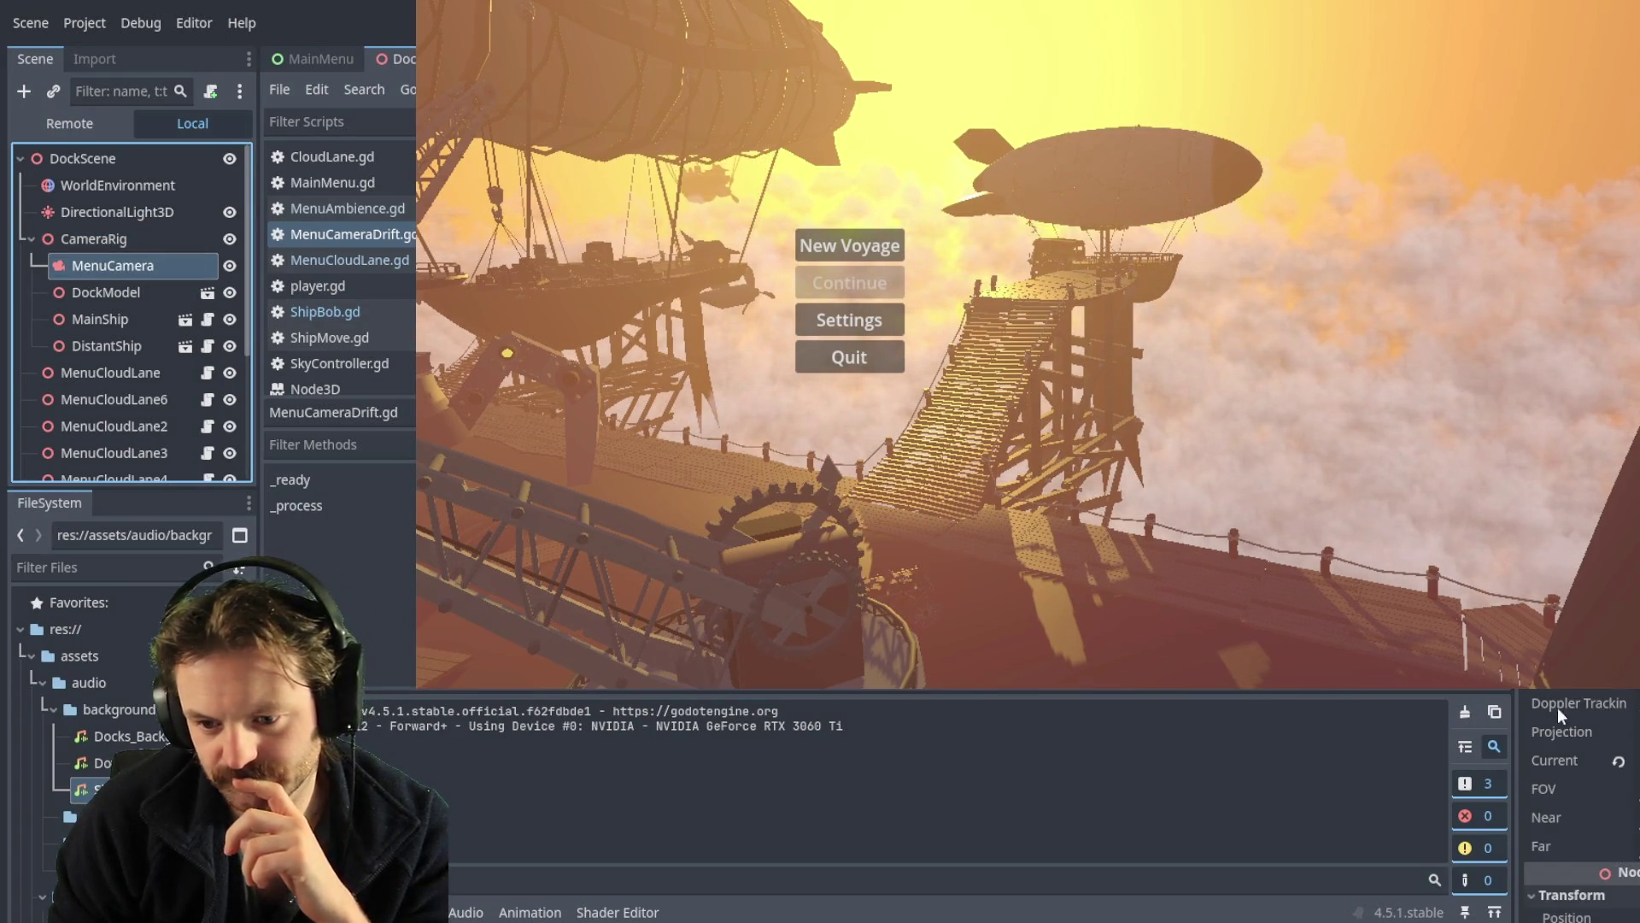
scroll(1615, 769, down, 5)
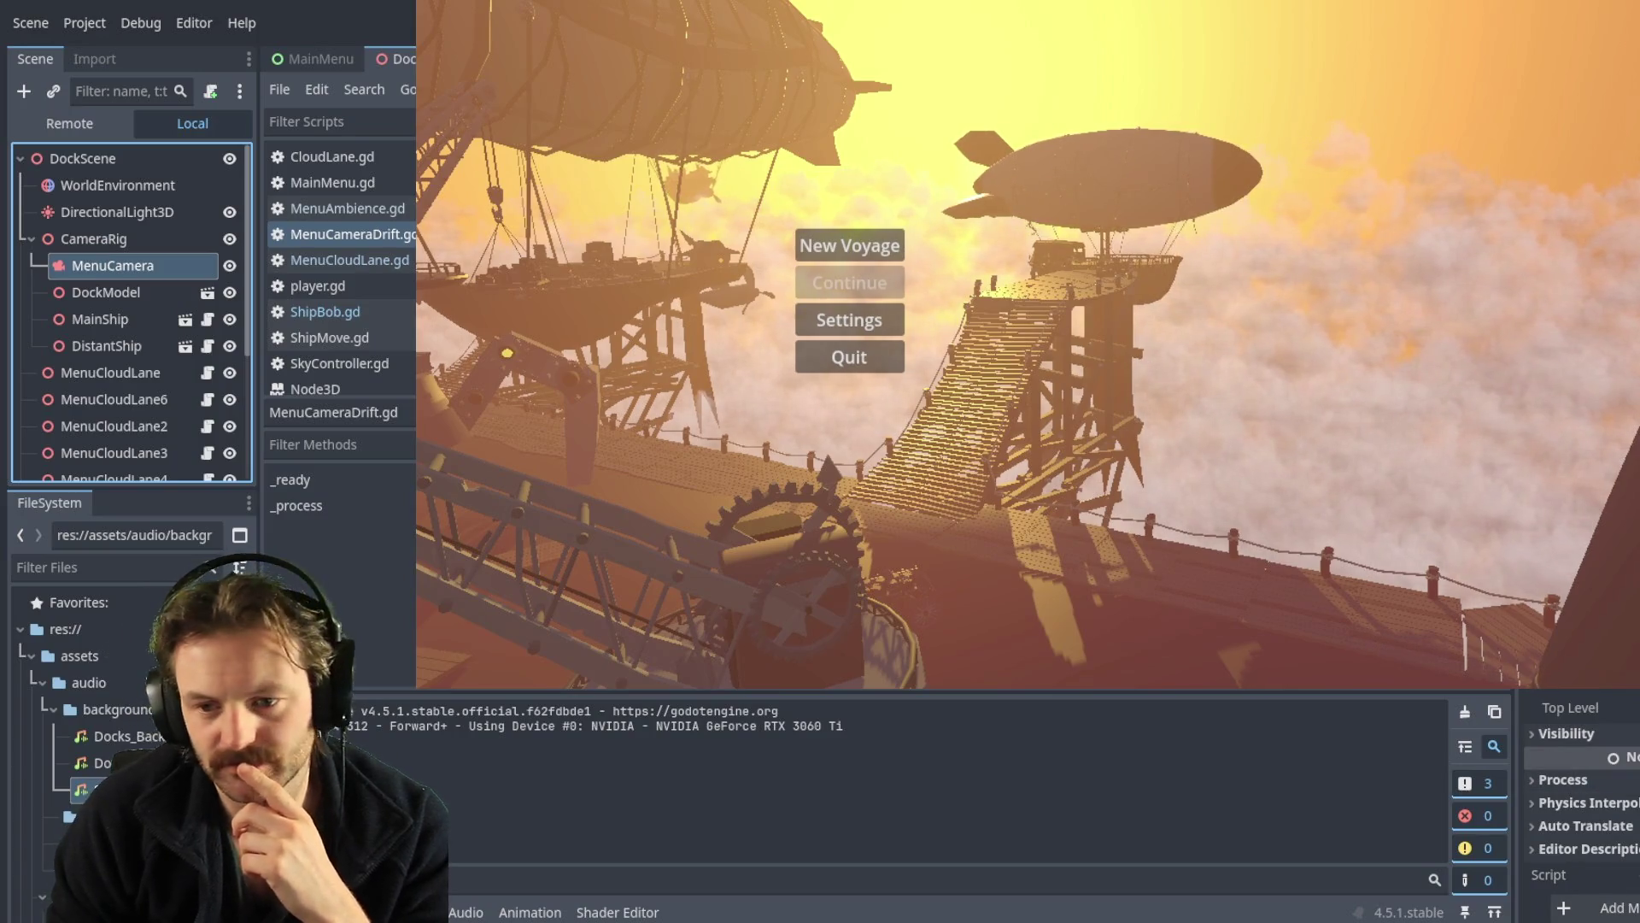
- Drag MenuCameraDrift.gd from FileSystem onto CameraRig, then stop the game with F8
click(94, 240)
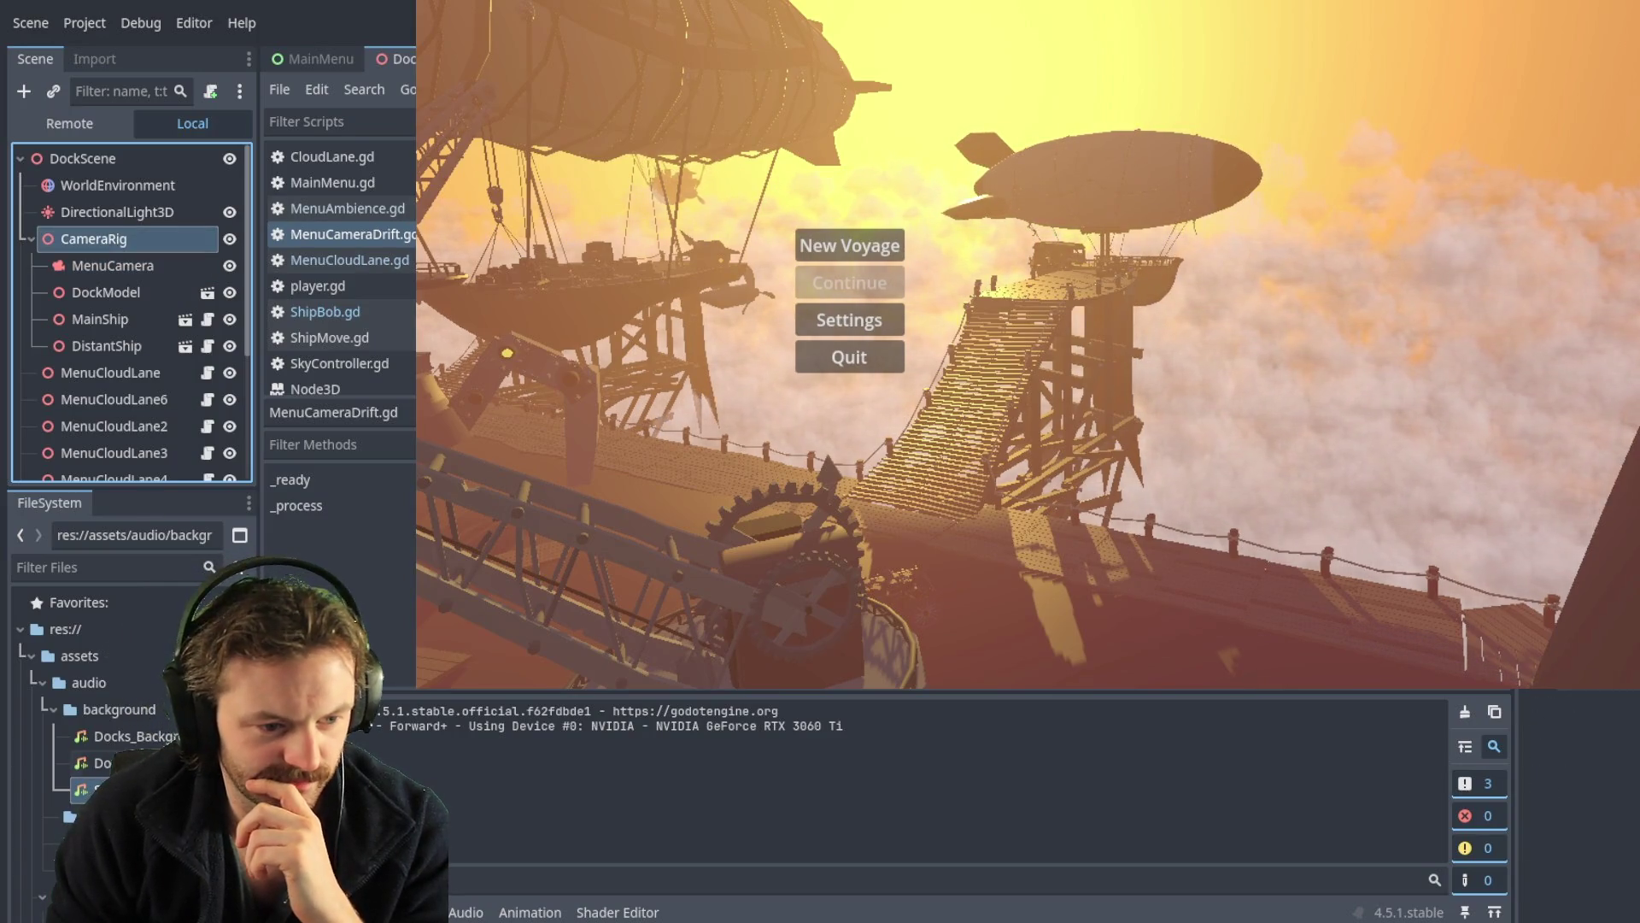
scroll(111, 744, down, 10)
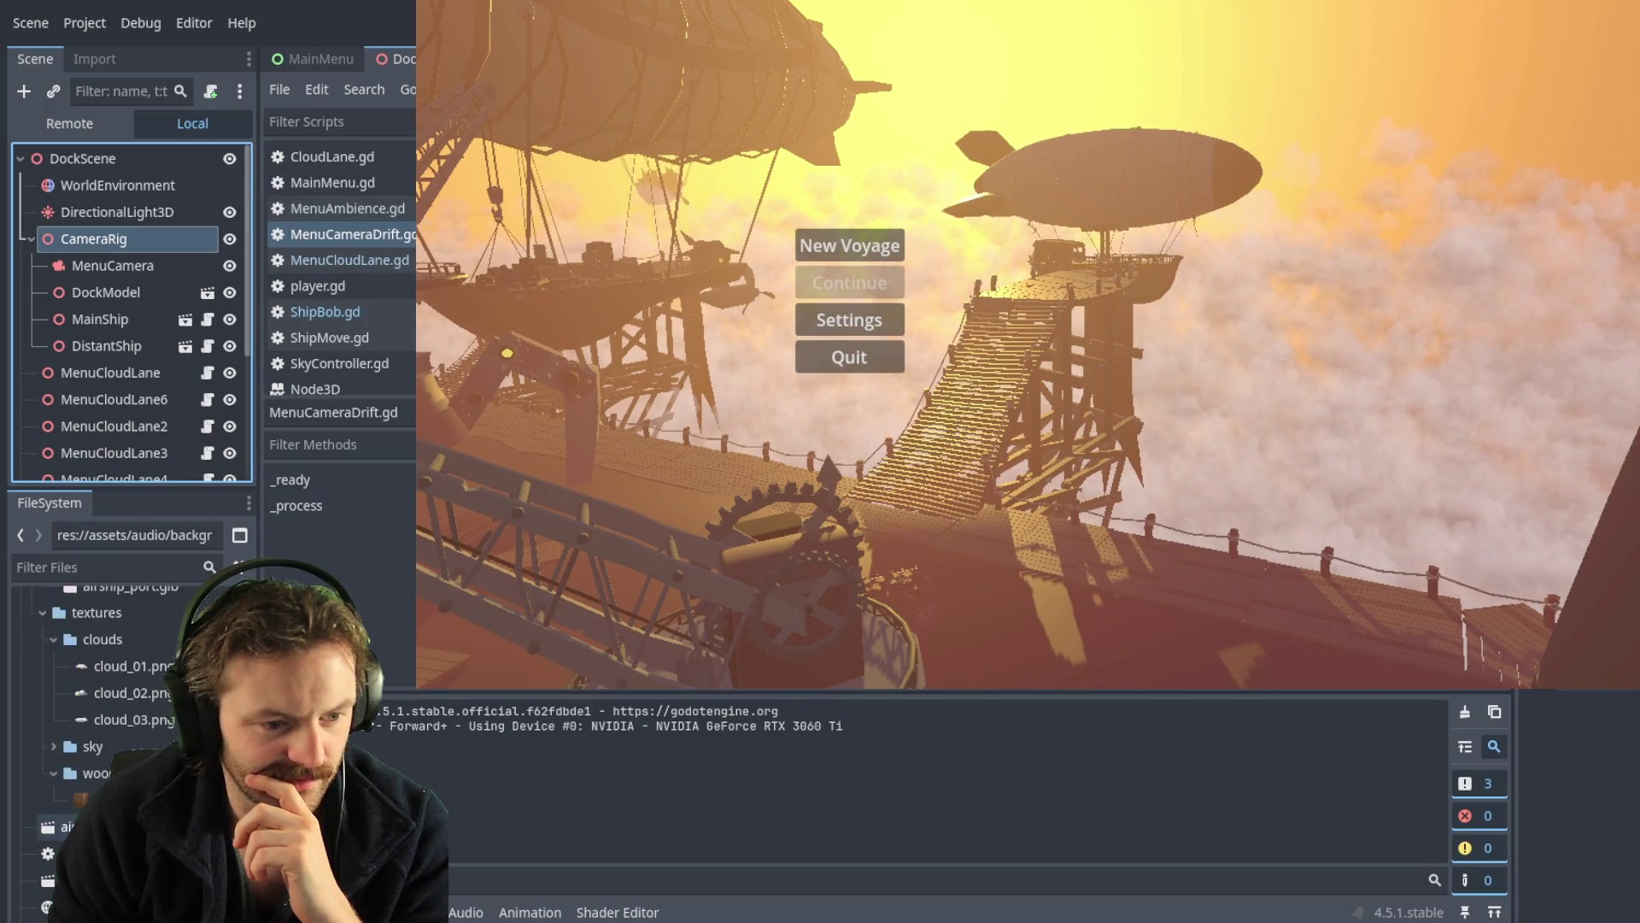
scroll(111, 743, down, 2)
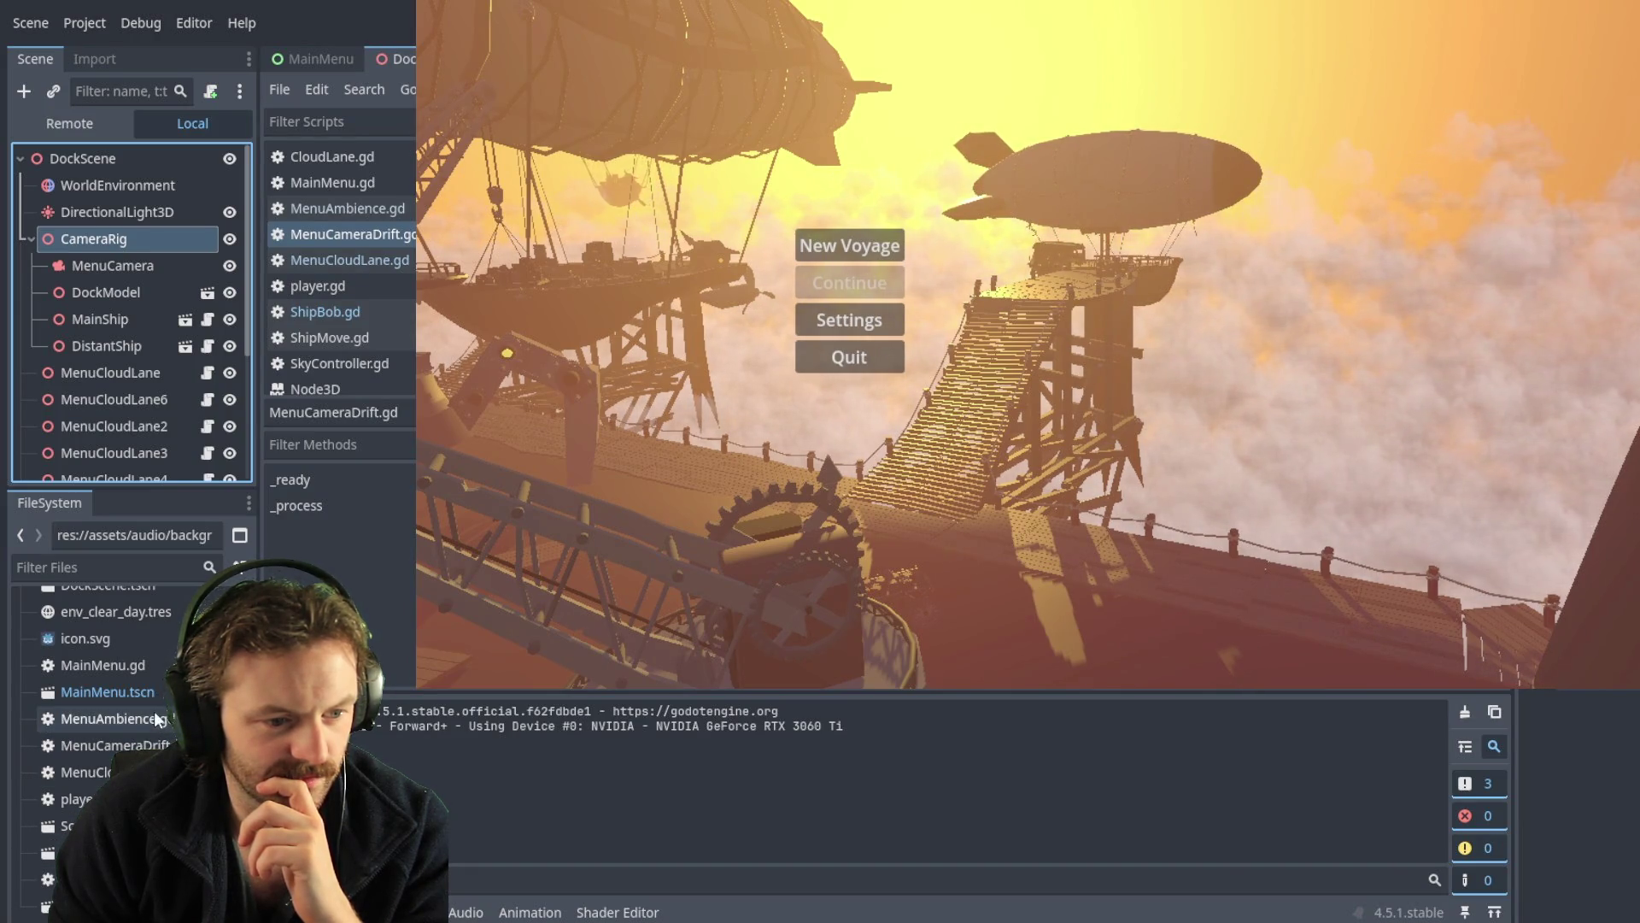
mouse_move(146, 745)
mouse_down()
mouse_move(132, 721)
mouse_move(120, 428)
mouse_move(1064, 864)
mouse_move(120, 195)
mouse_up()
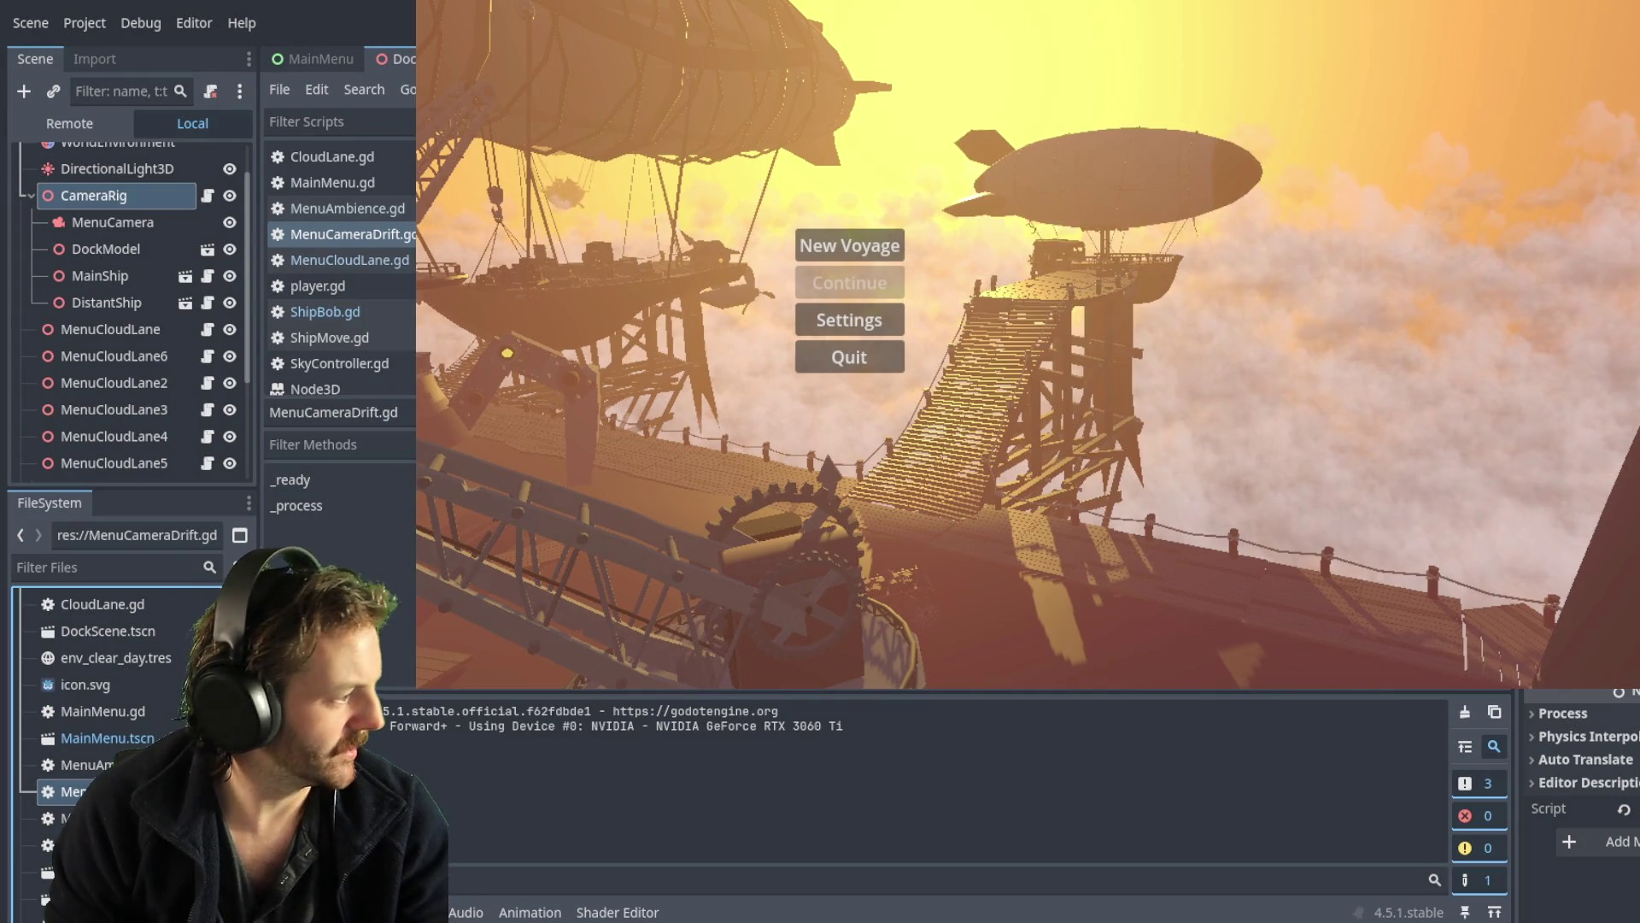
key(F8)
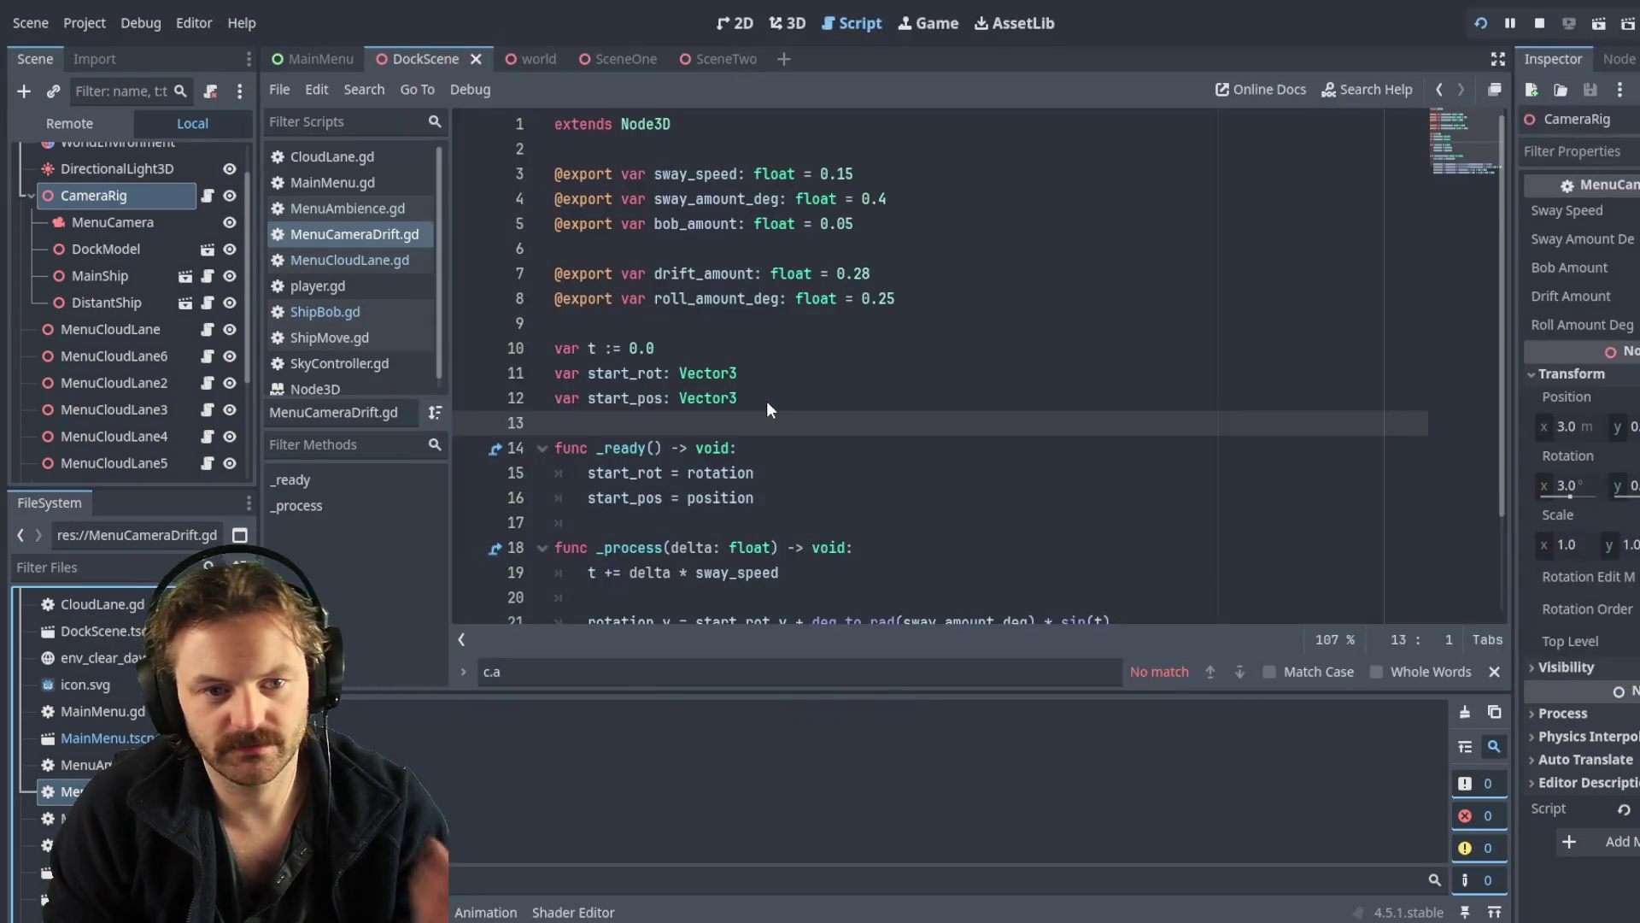
- Relaunch the game with F5 to check the main menu camera drift
key(F5)
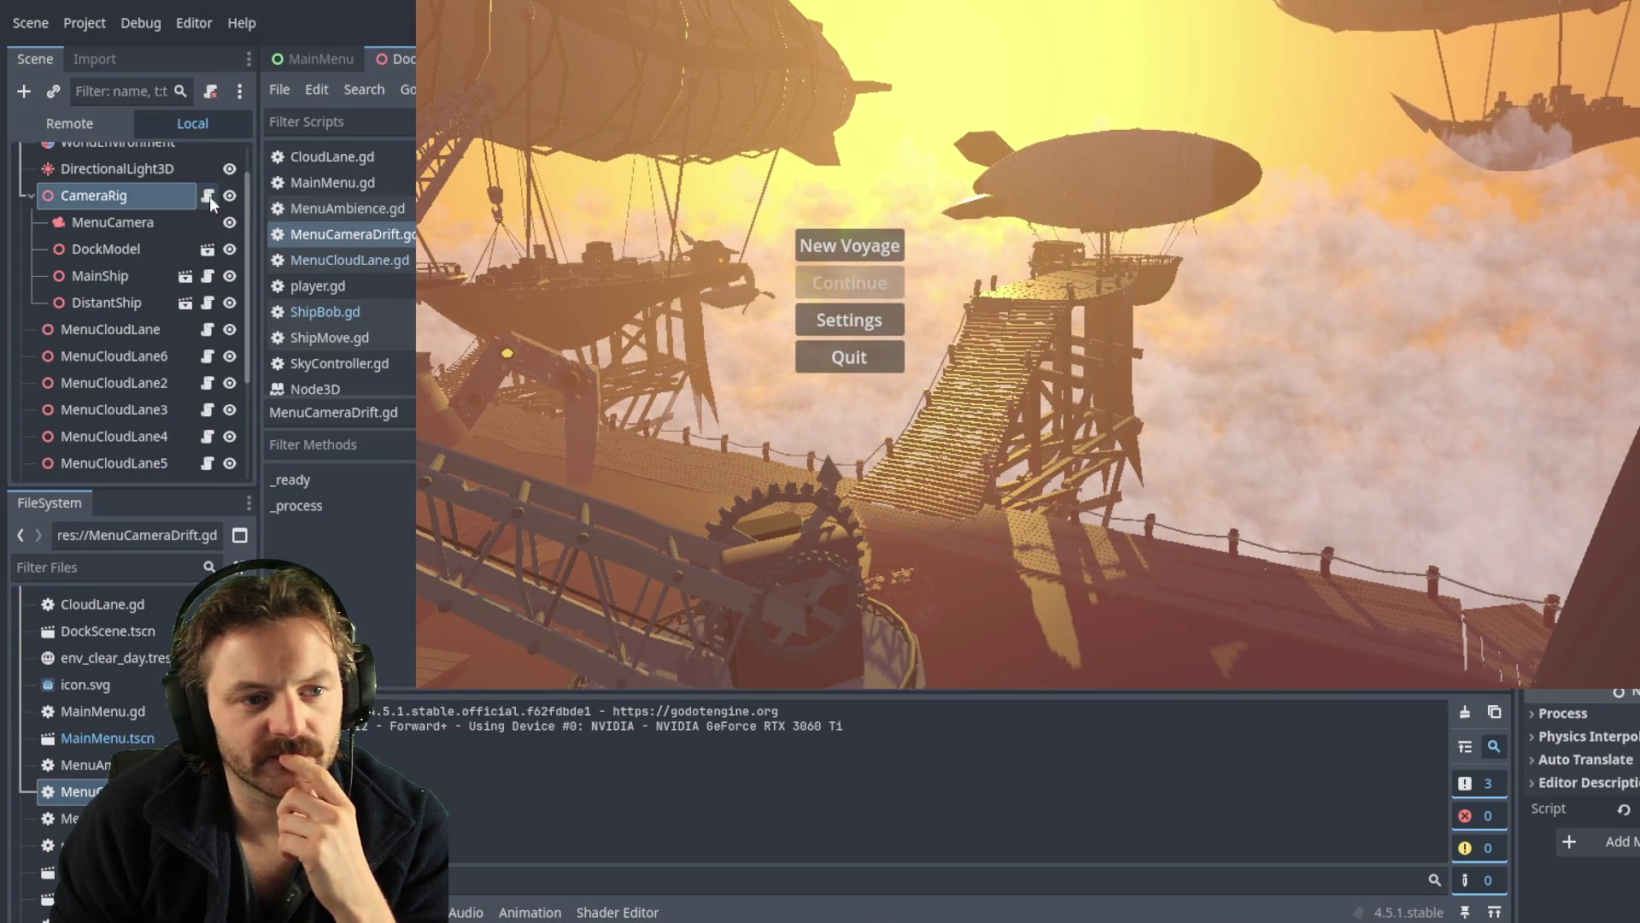
- Open the MenuCloudLane script, then the MenuCameraDrift script attached to CameraRig
click(343, 260)
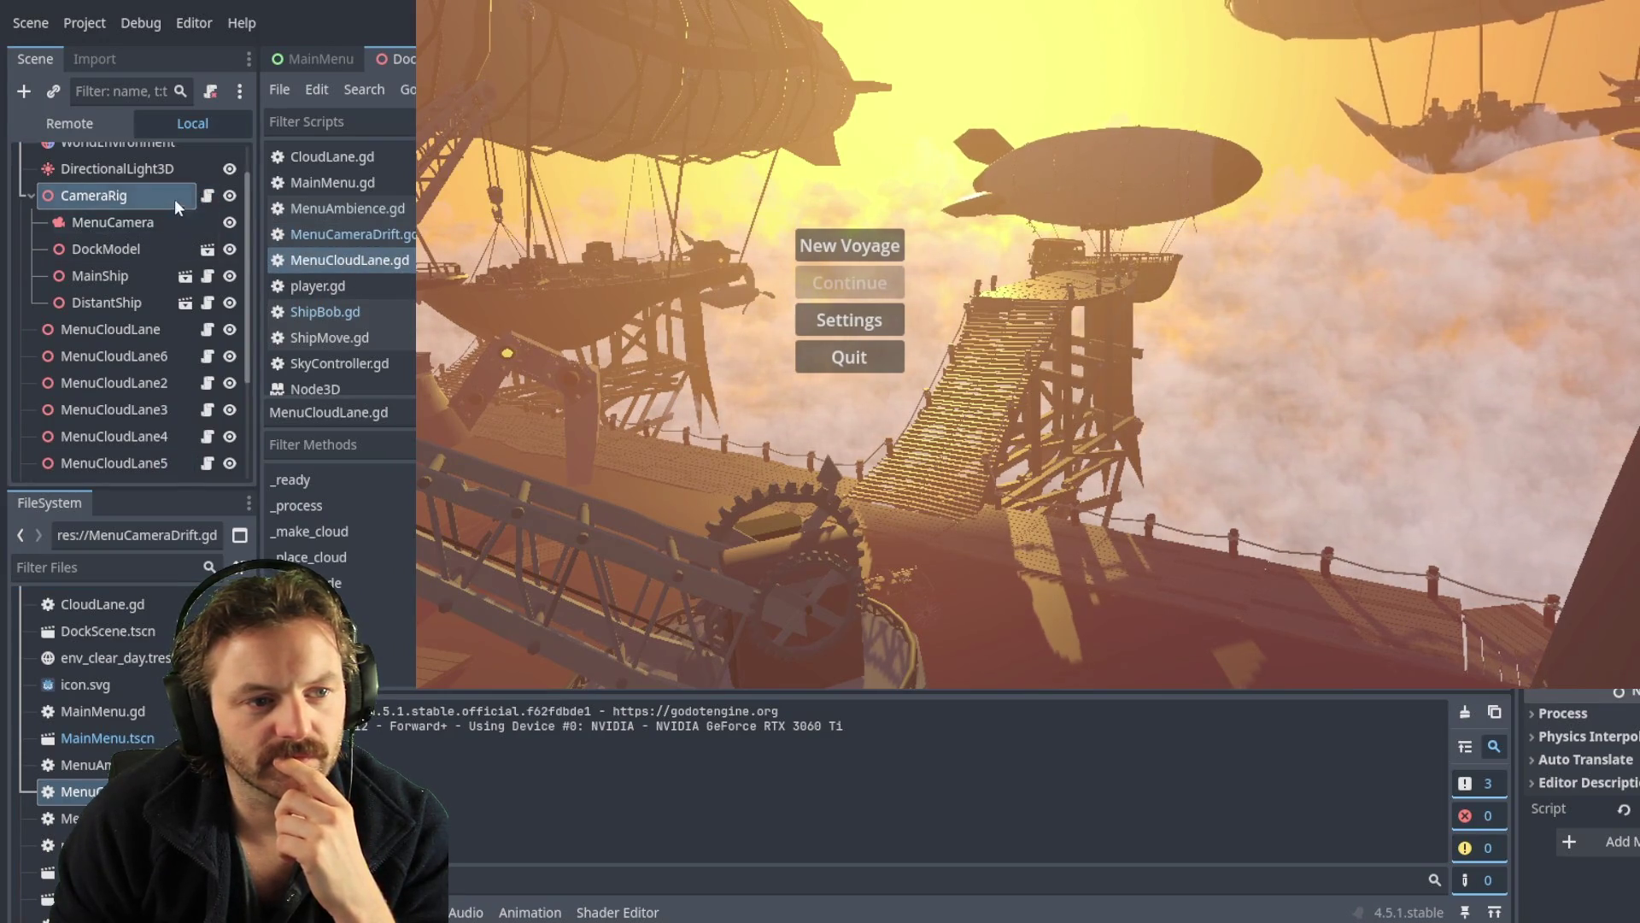
click(206, 196)
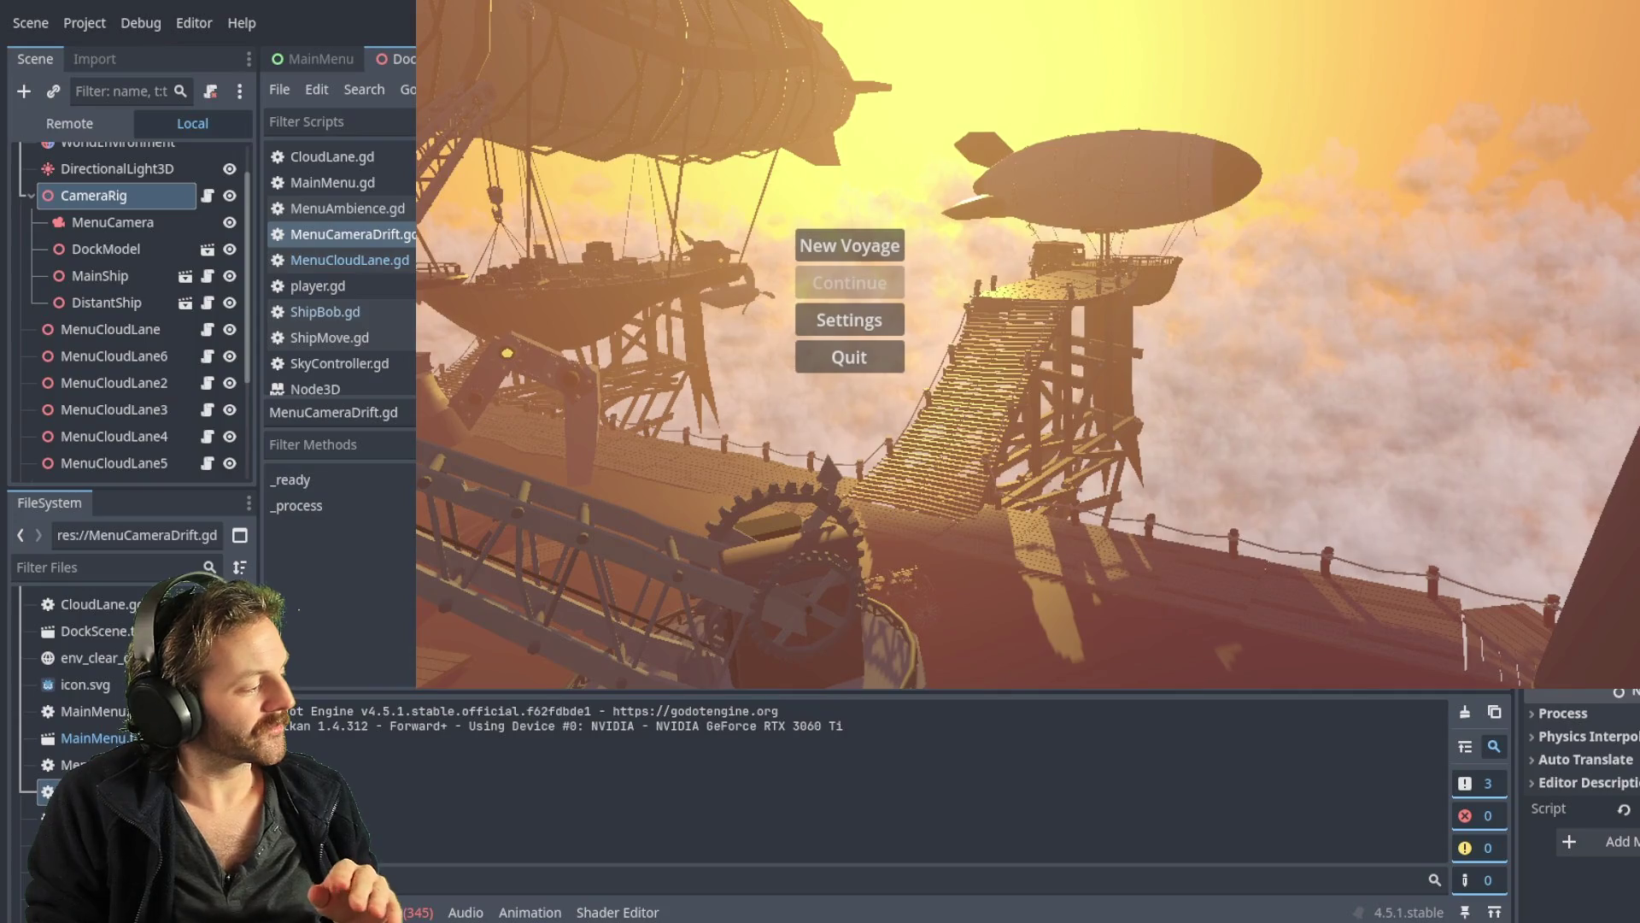
click(849, 244)
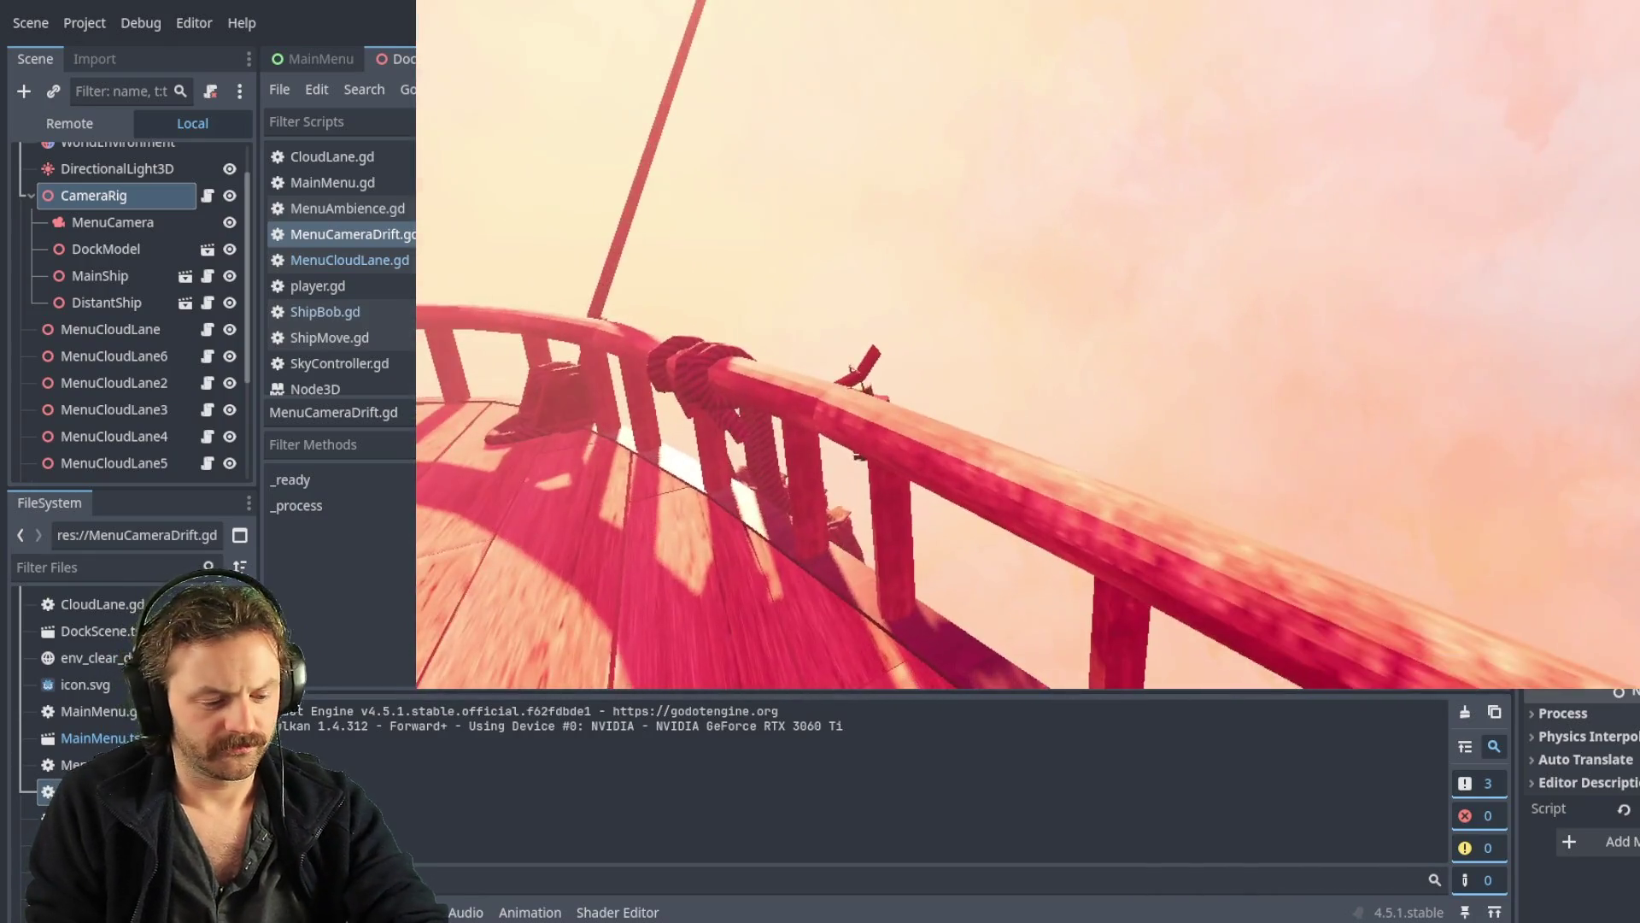
key(F8)
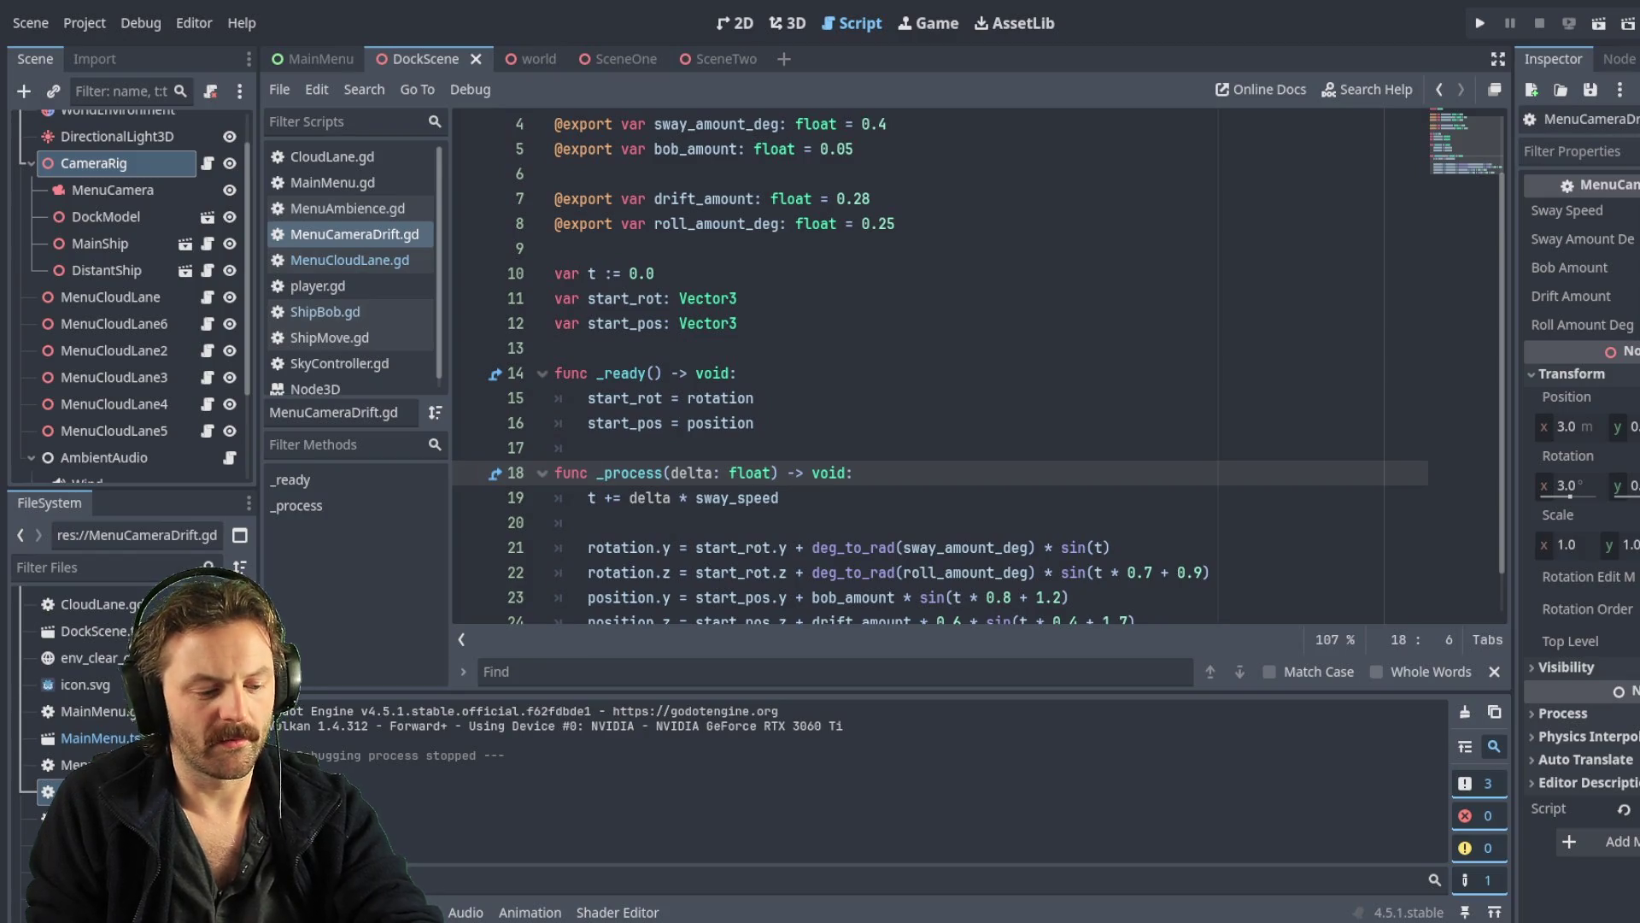
key(F5)
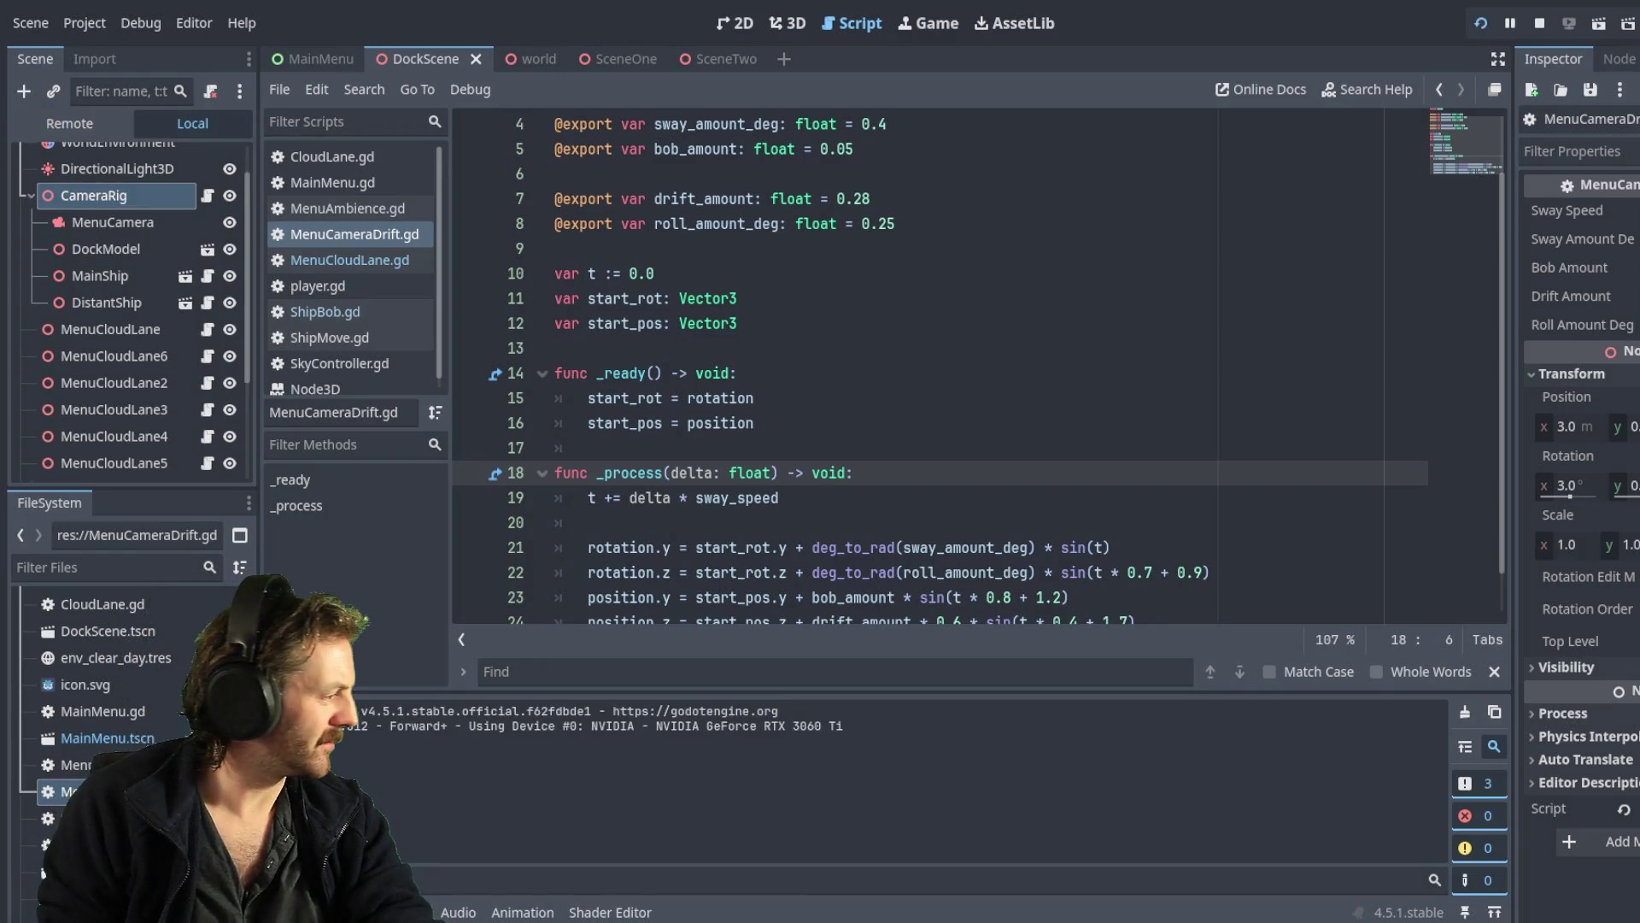
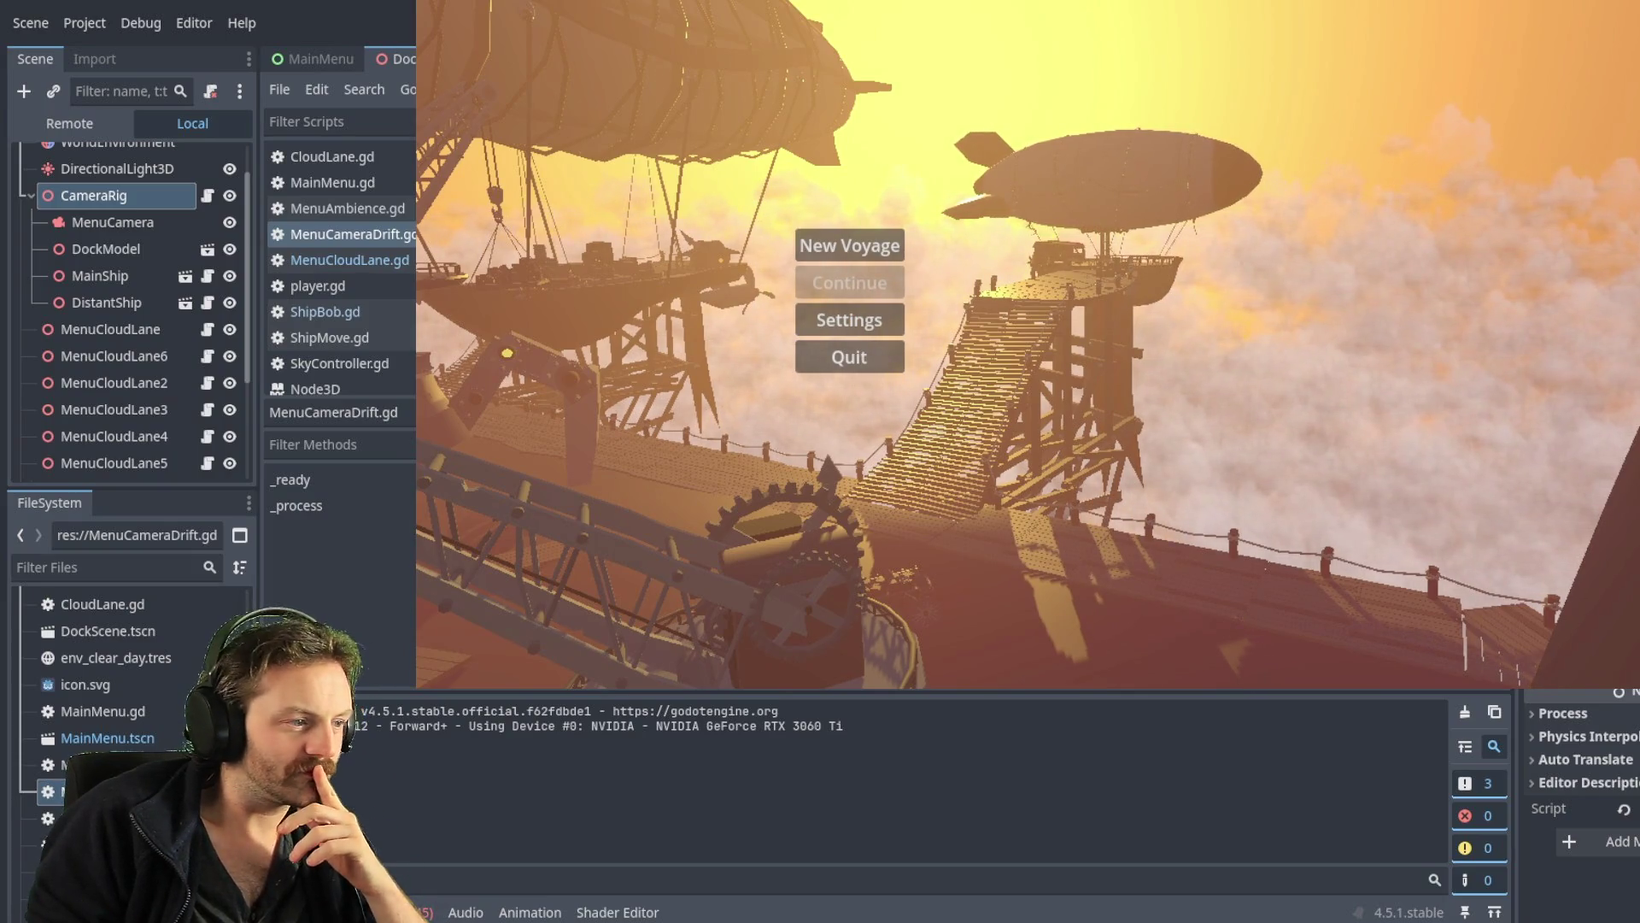
- Paste an edit into the CameraRig's MenuCameraDrift.gd script and save it
click(117, 197)
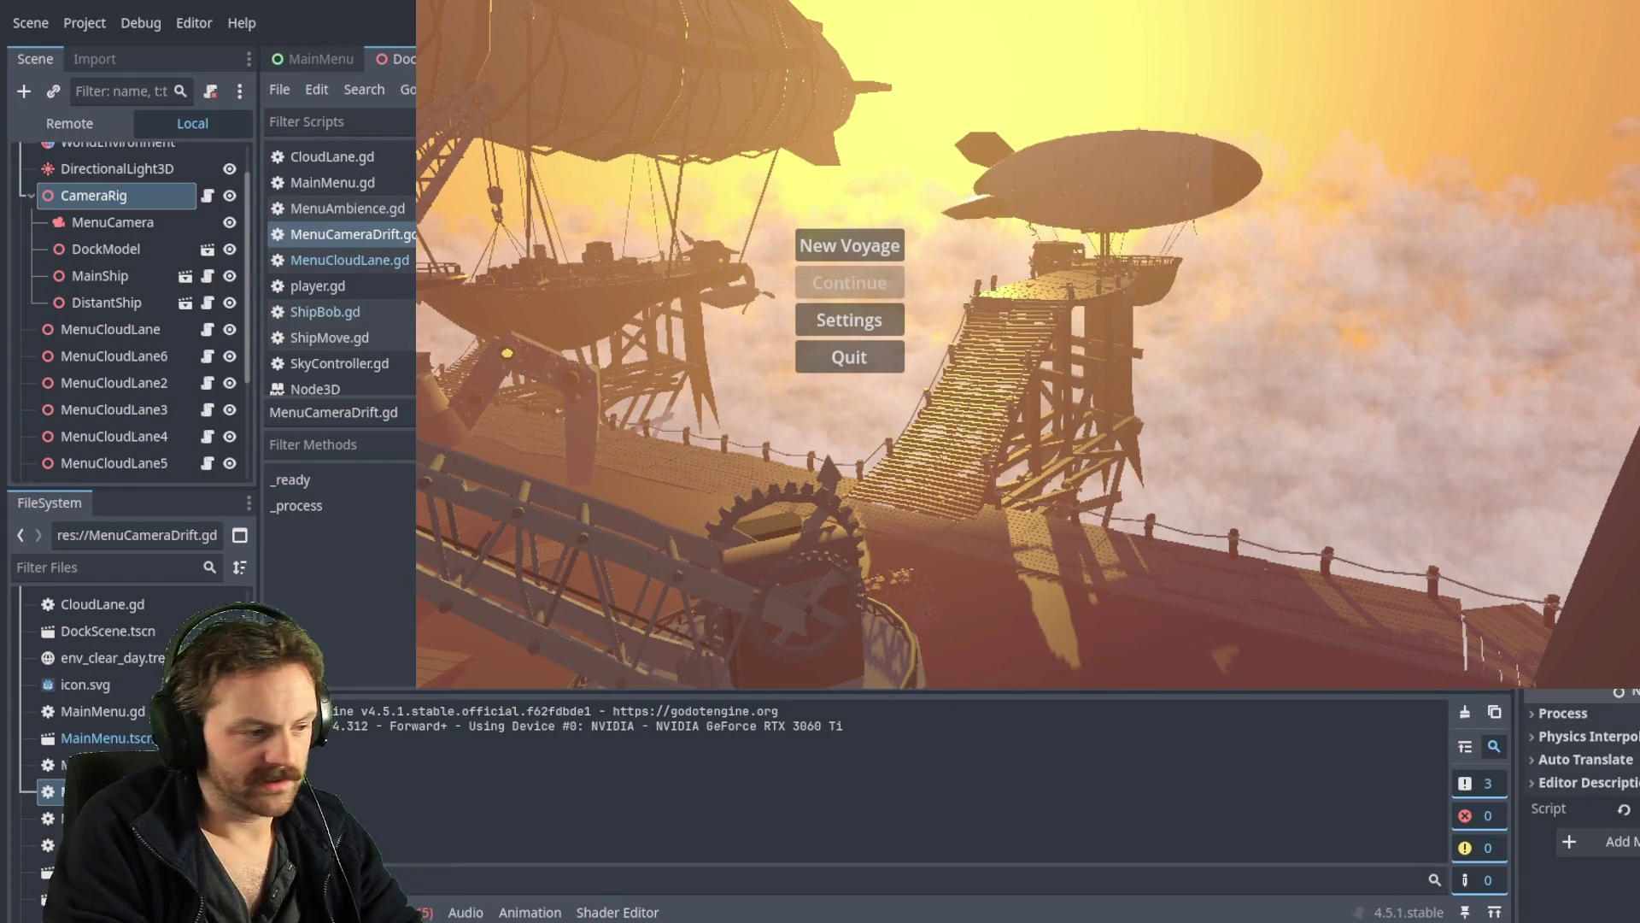
key(ctrl+v)
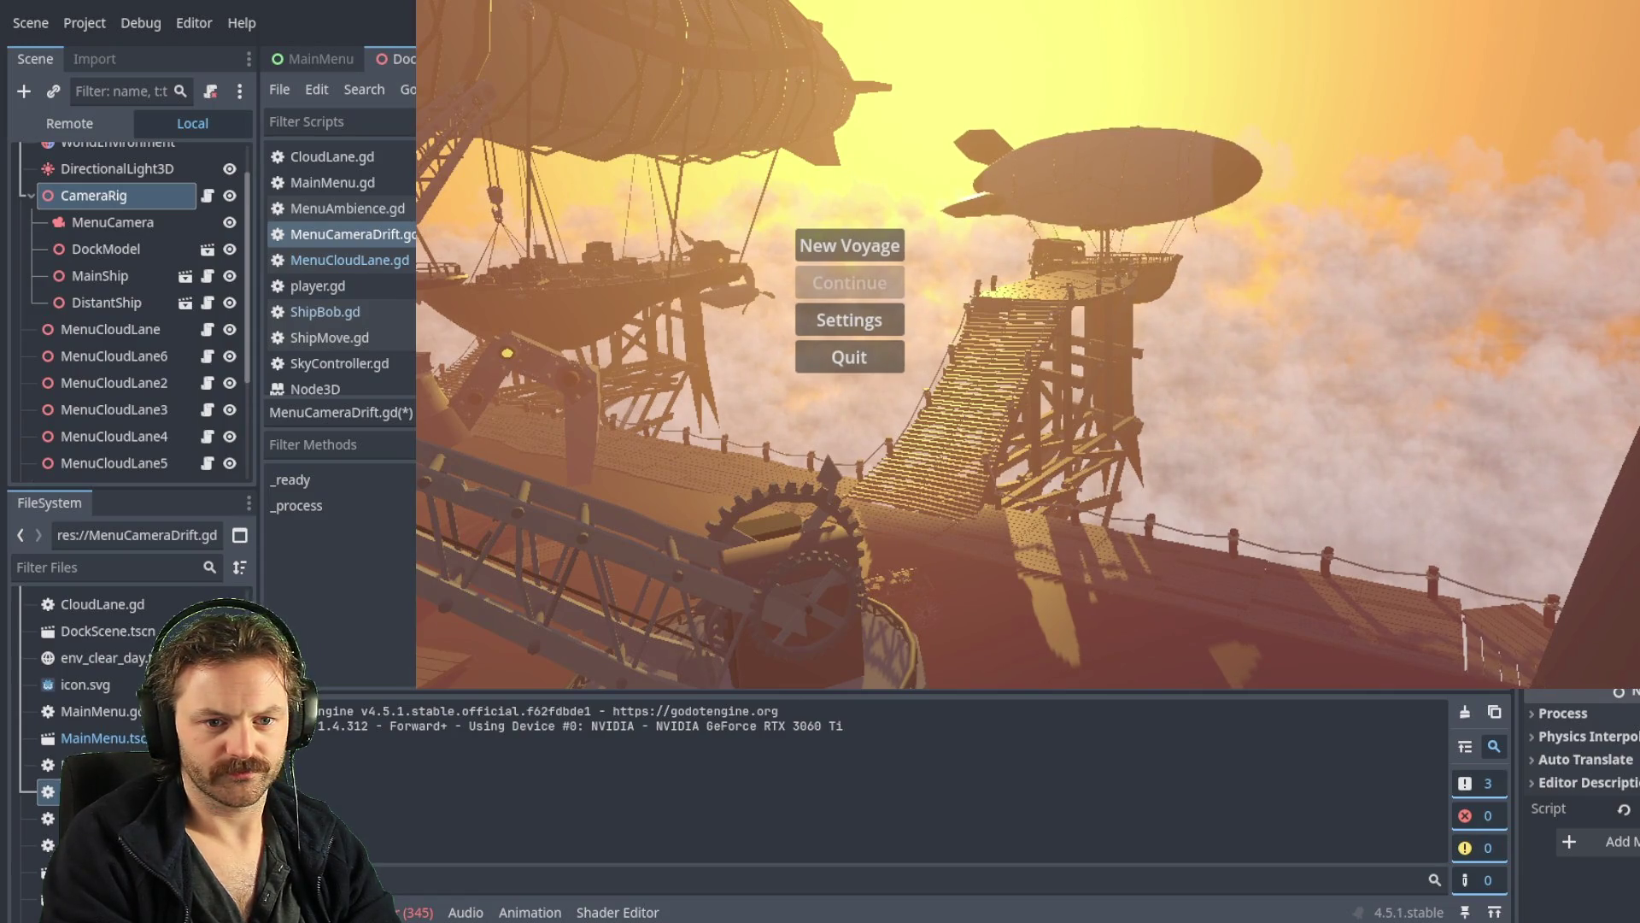
key(ctrl+s)
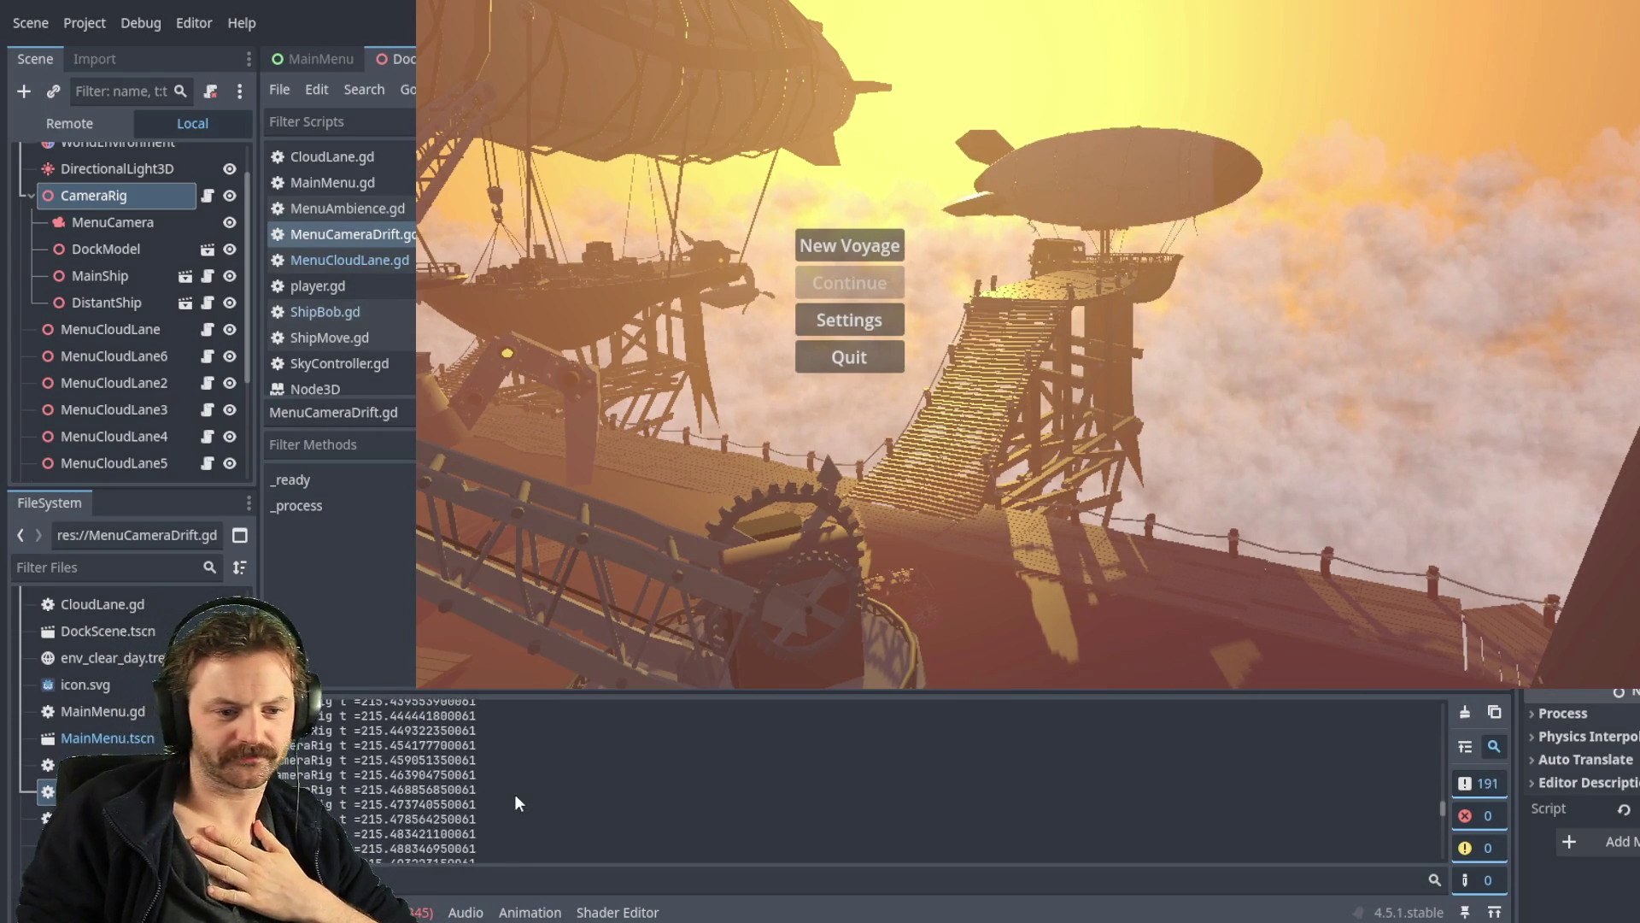
- Stop the running menu, then select the CameraRig and DockModel nodes in the Scene dock
key(F8)
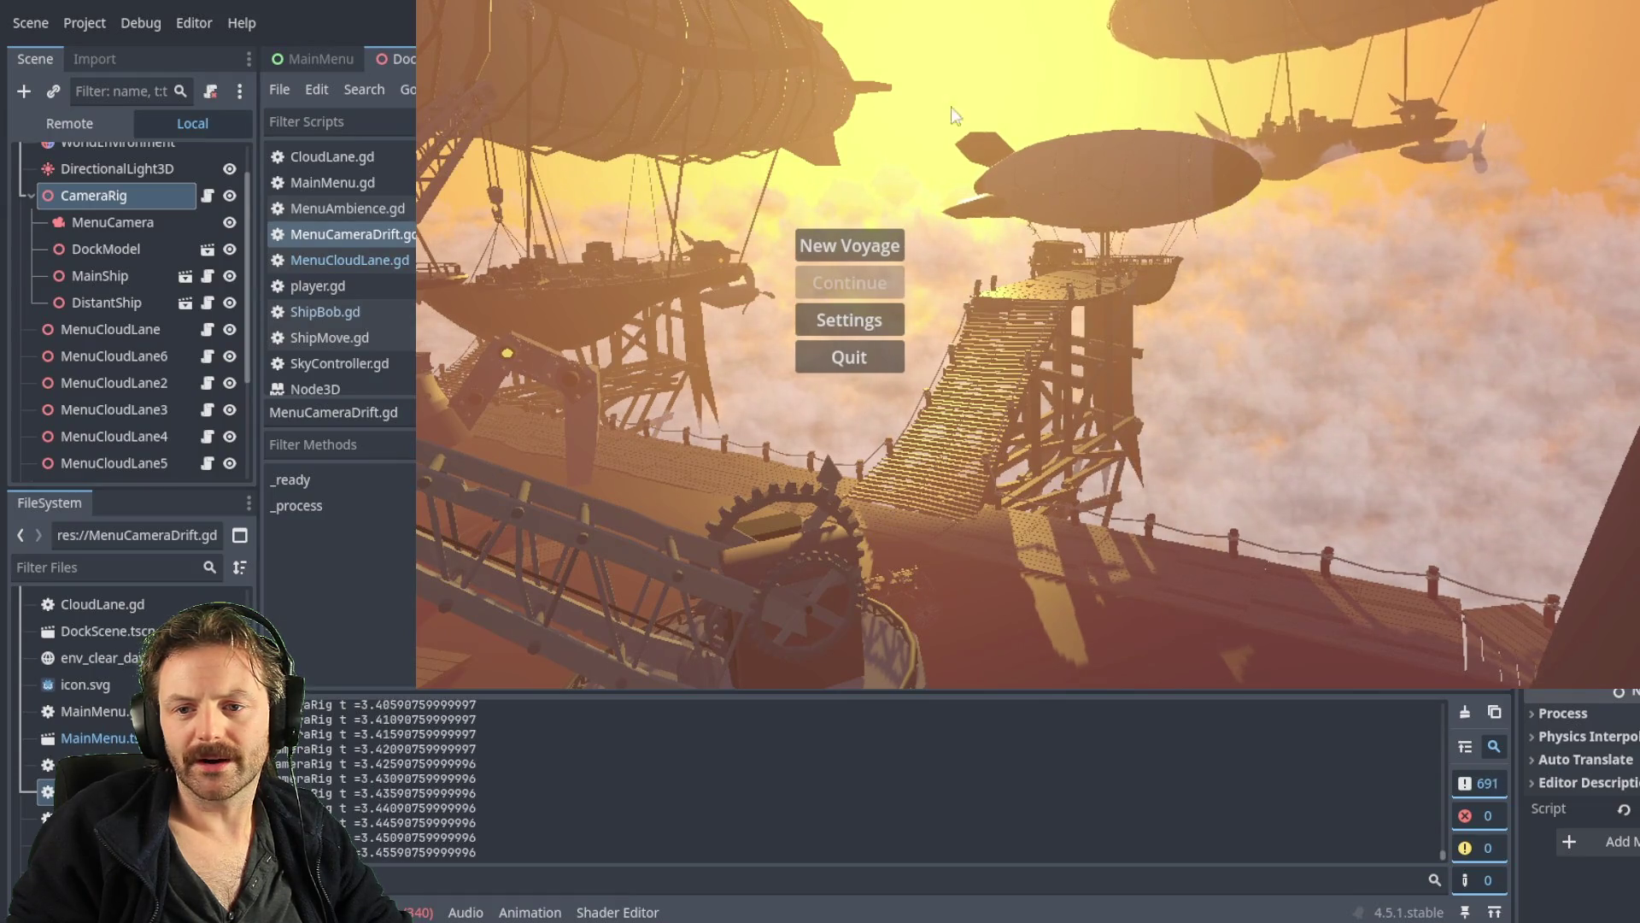
click(116, 198)
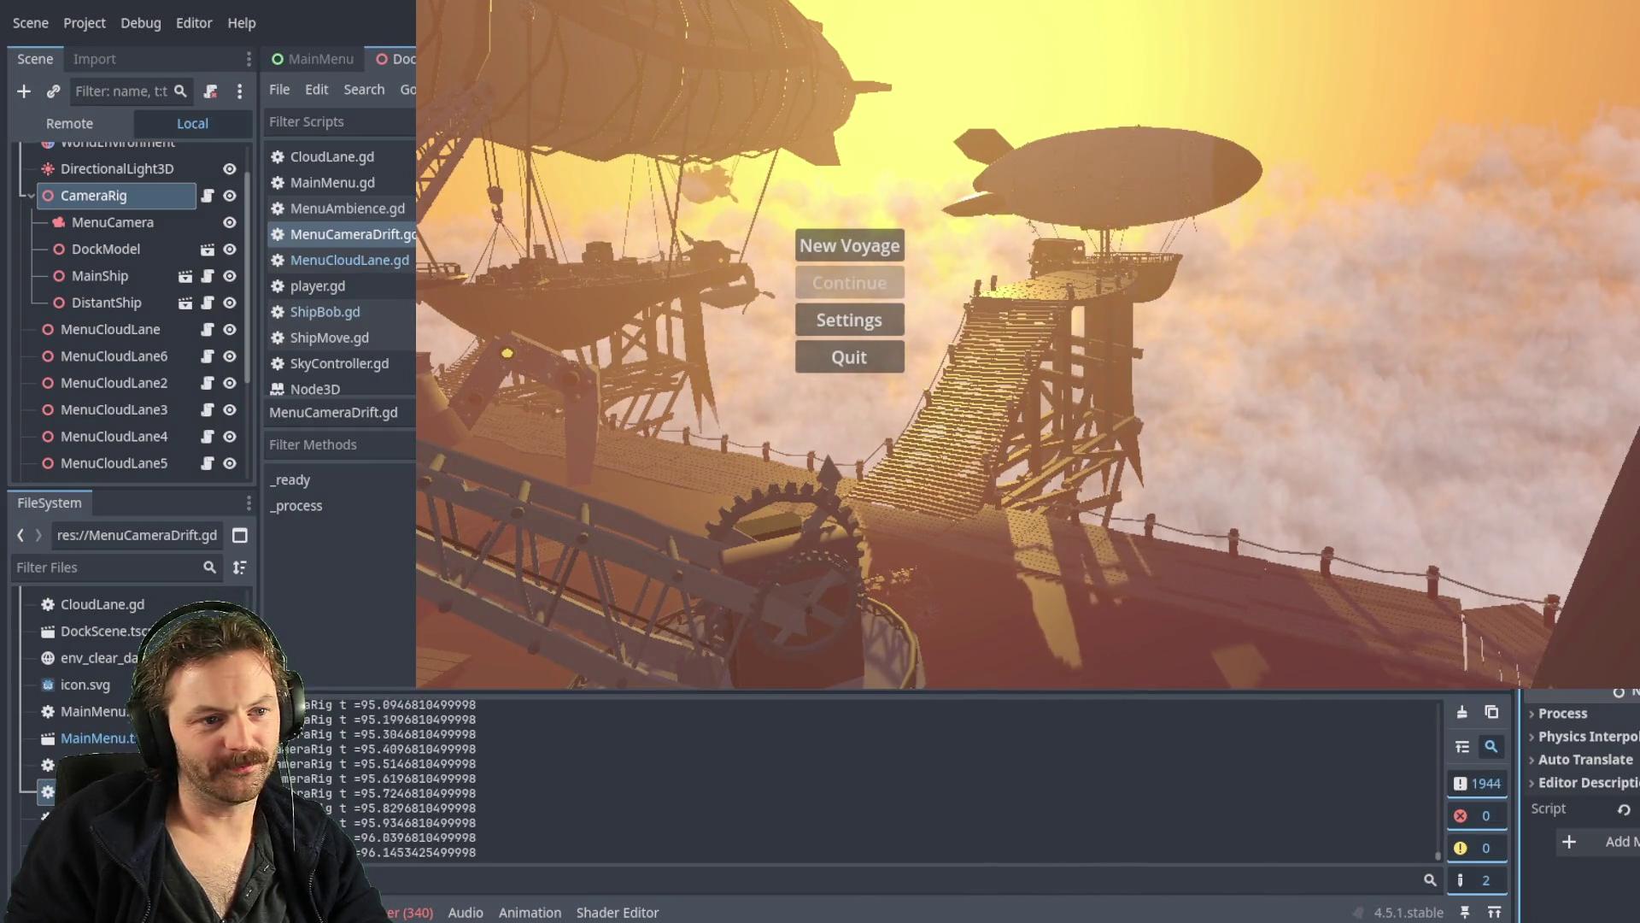
click(106, 248)
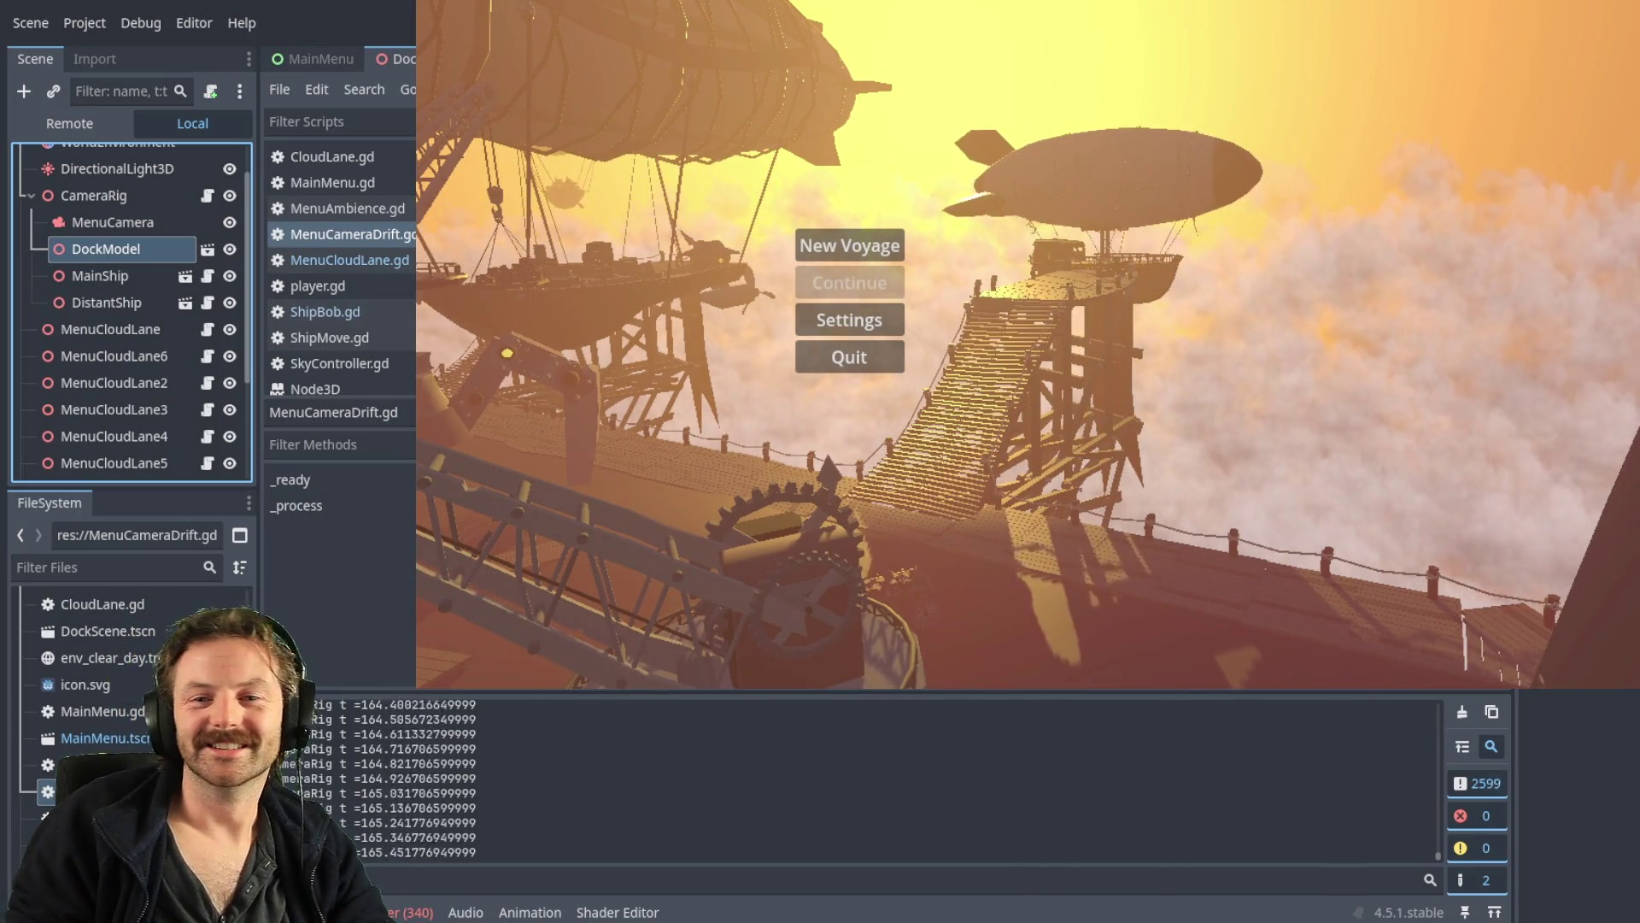
- Inspect the MenuCamera and CameraRig nodes in the Scene dock
click(94, 218)
click(94, 203)
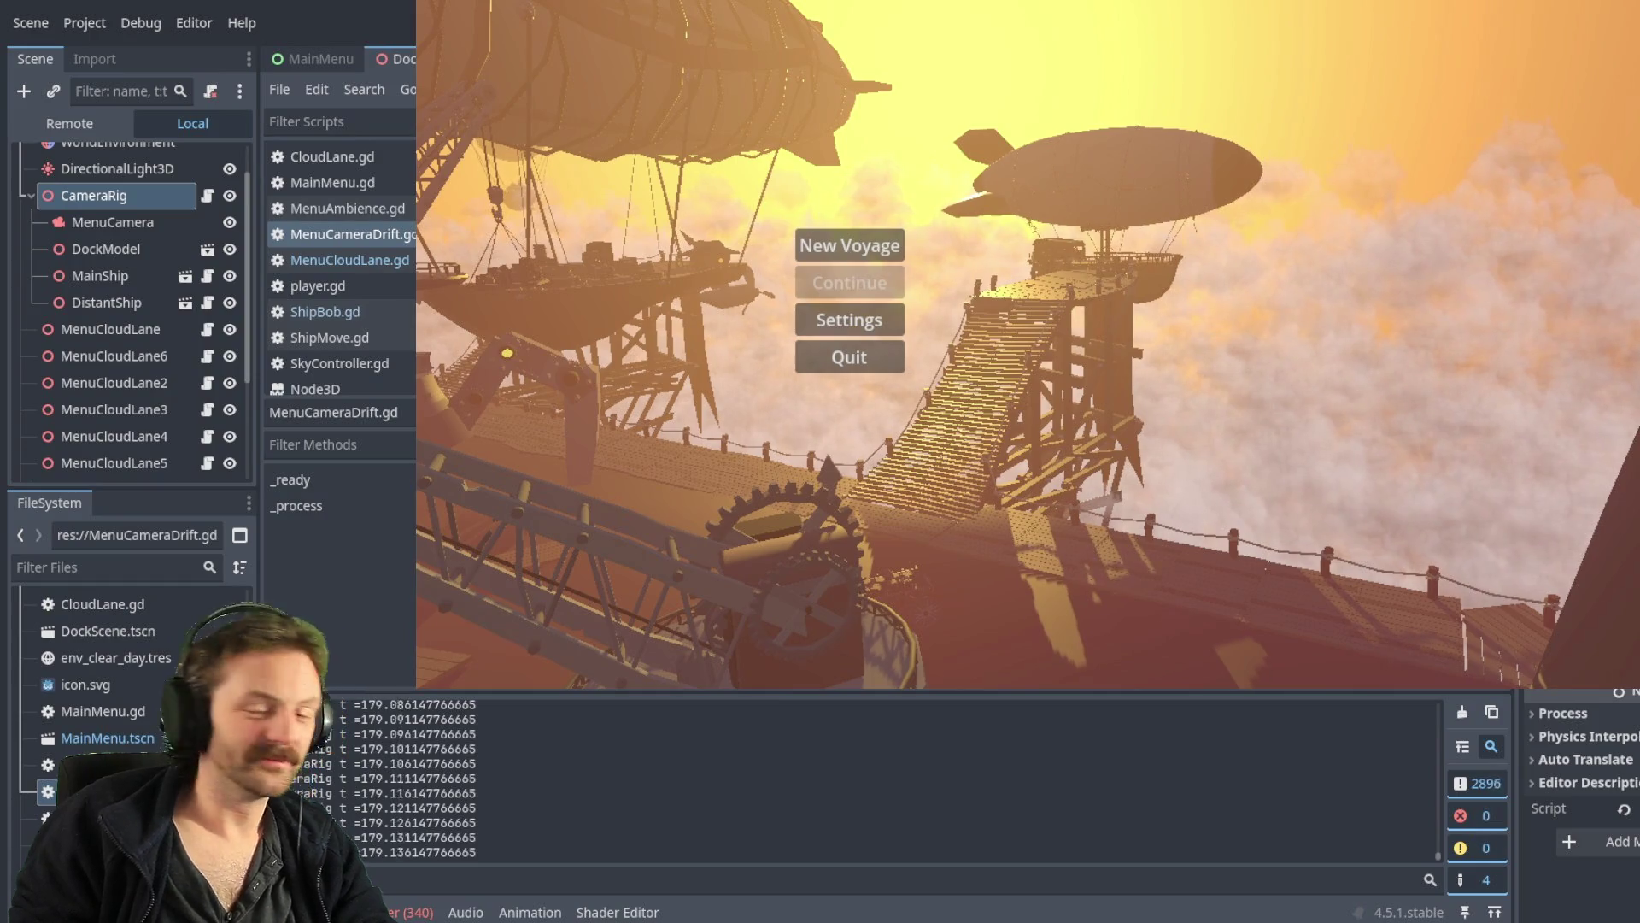
click(393, 575)
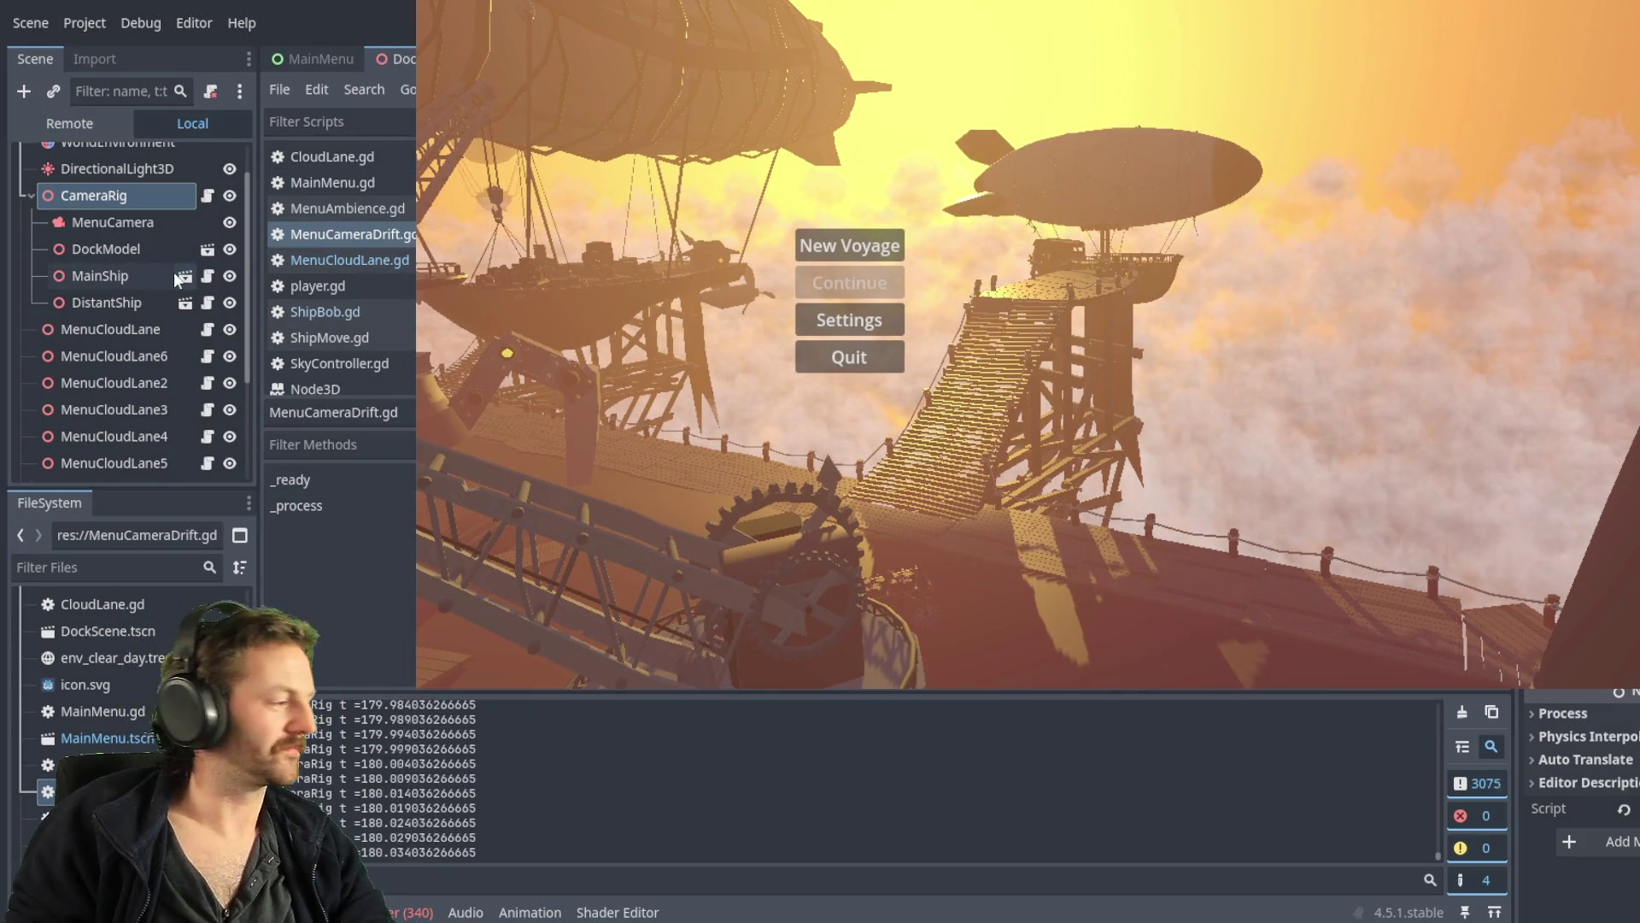
- Drag DockModel, MainShip and DistantShip out of CameraRig to the DockScene root, then open ShipBob.gd
click(110, 251)
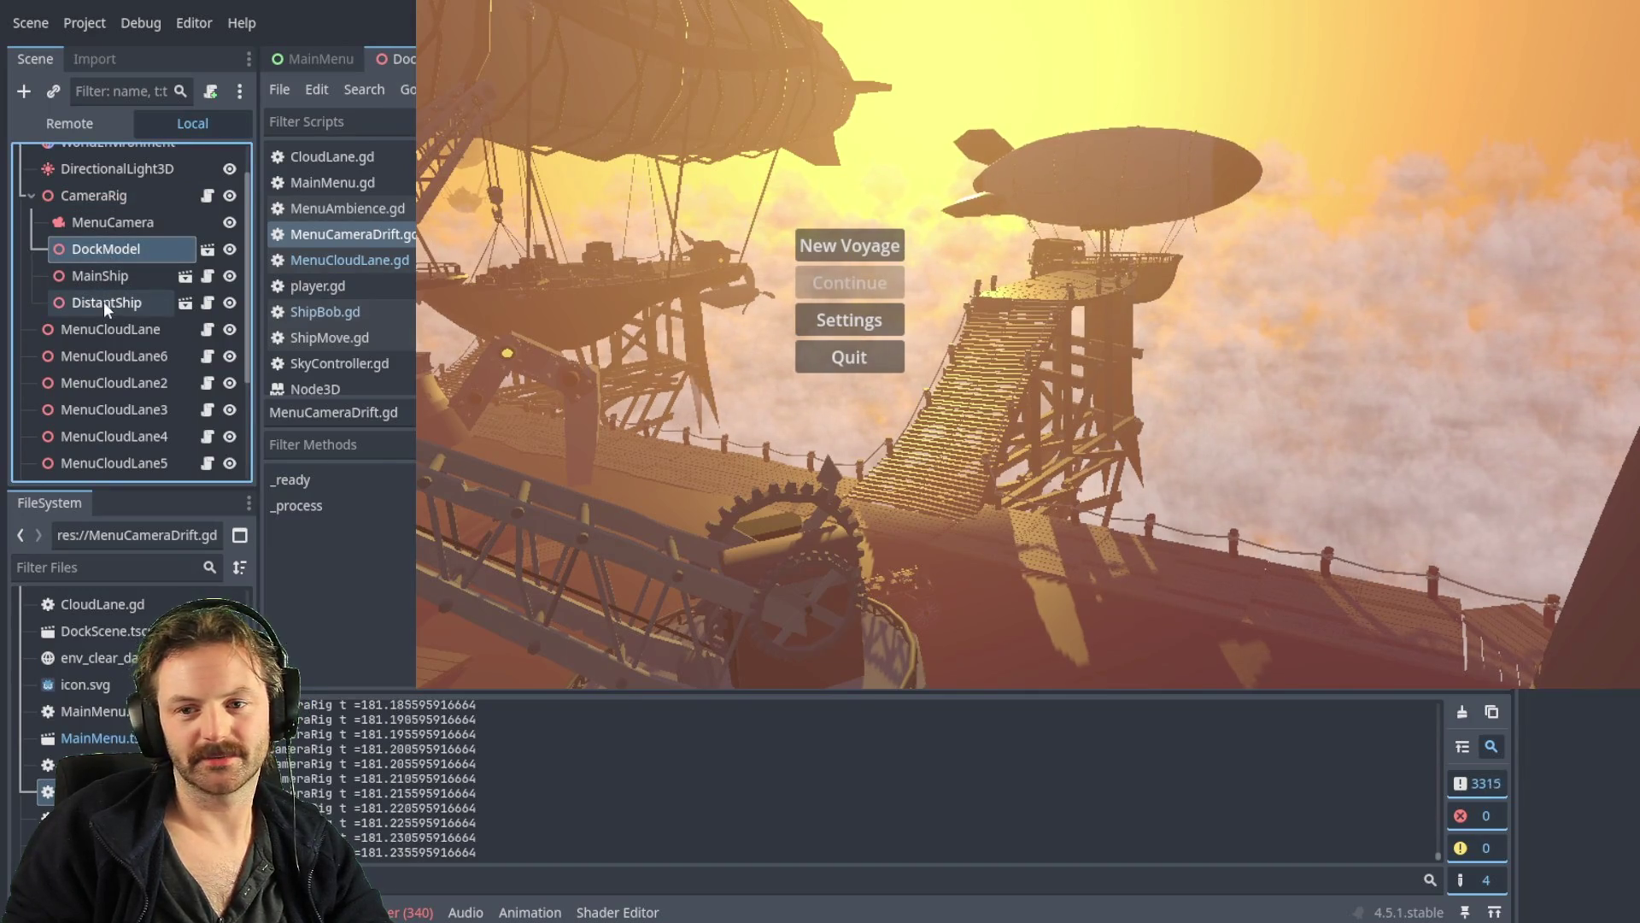
click(99, 276)
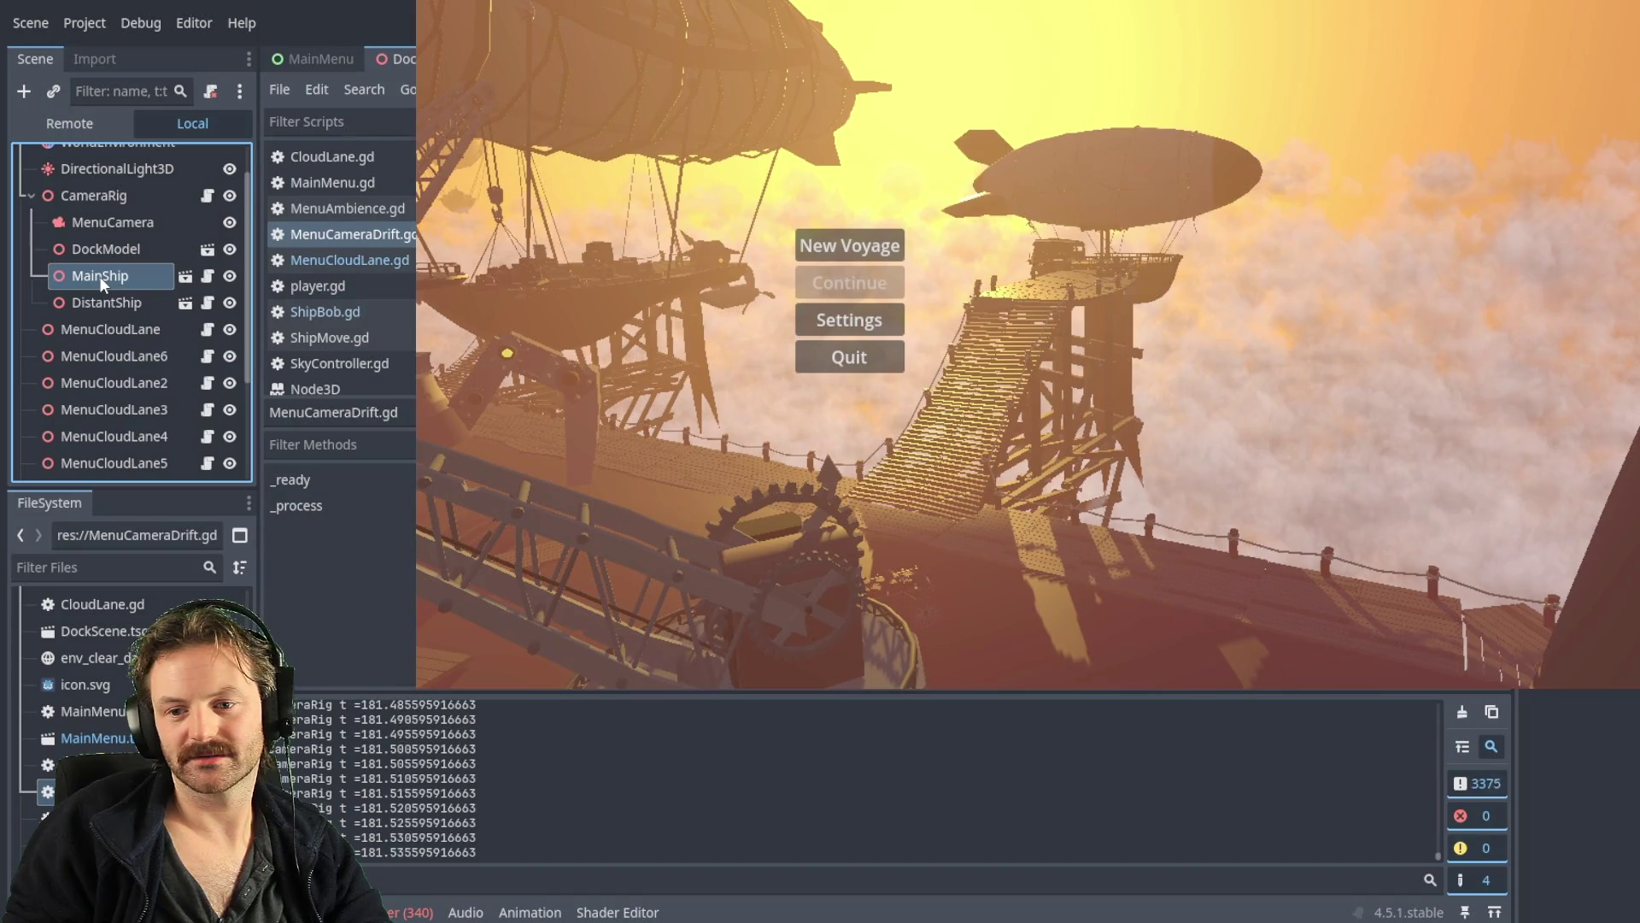
click(93, 304)
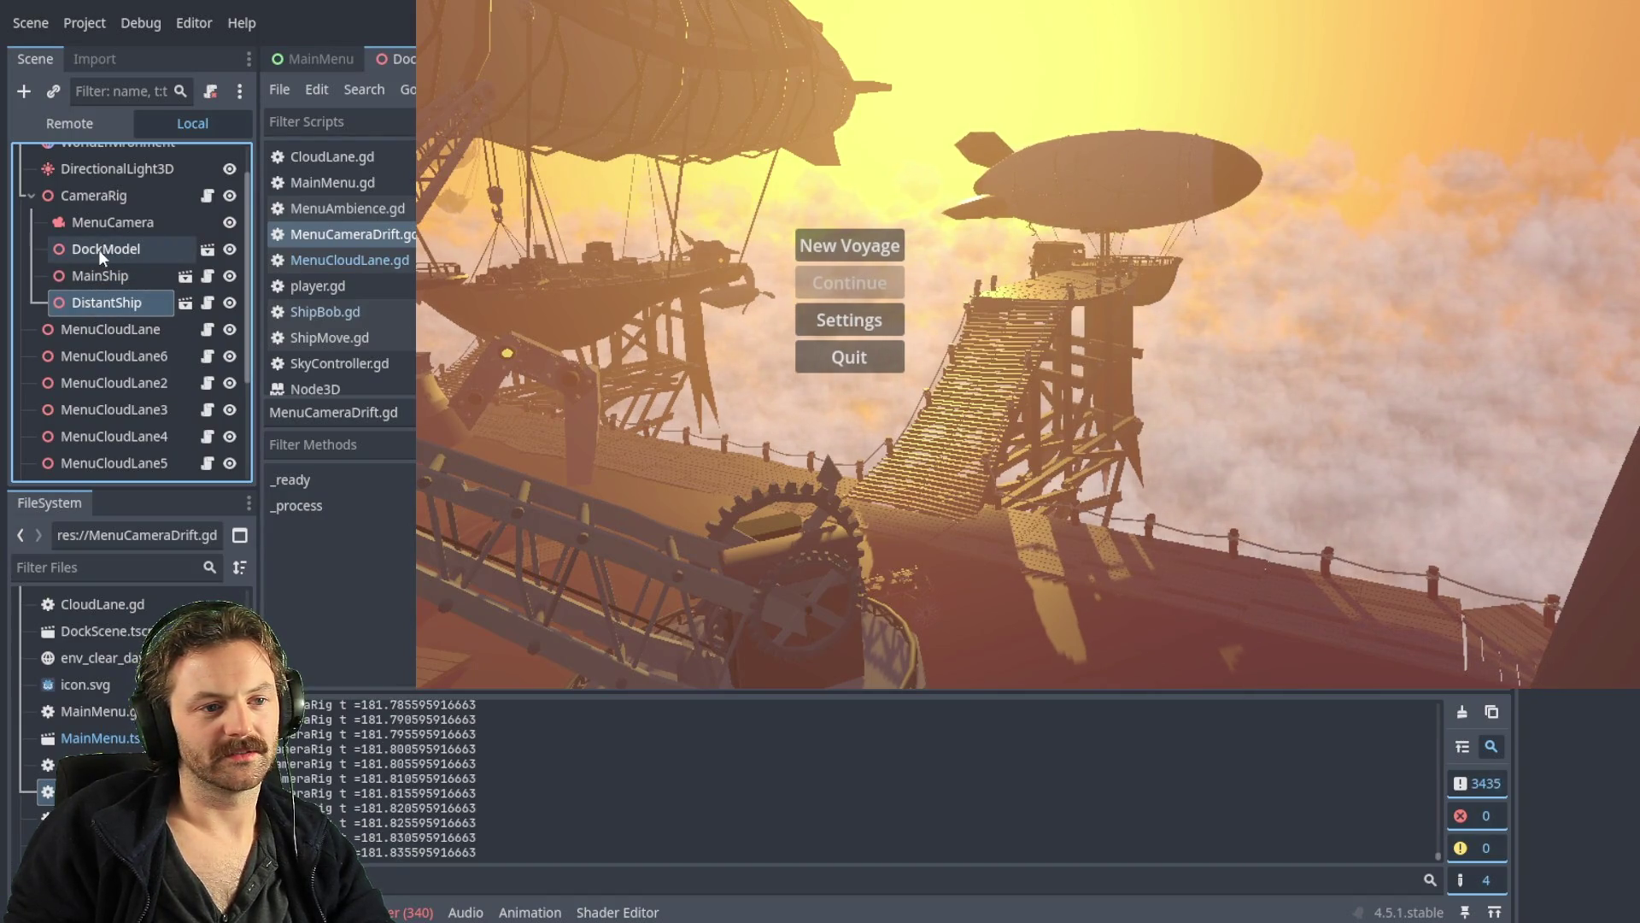
shift+click(99, 250)
mouse_move(92, 246)
mouse_down()
mouse_move(13, 261)
mouse_move(33, 244)
mouse_move(83, 250)
mouse_move(99, 150)
mouse_move(90, 183)
mouse_move(84, 158)
mouse_up()
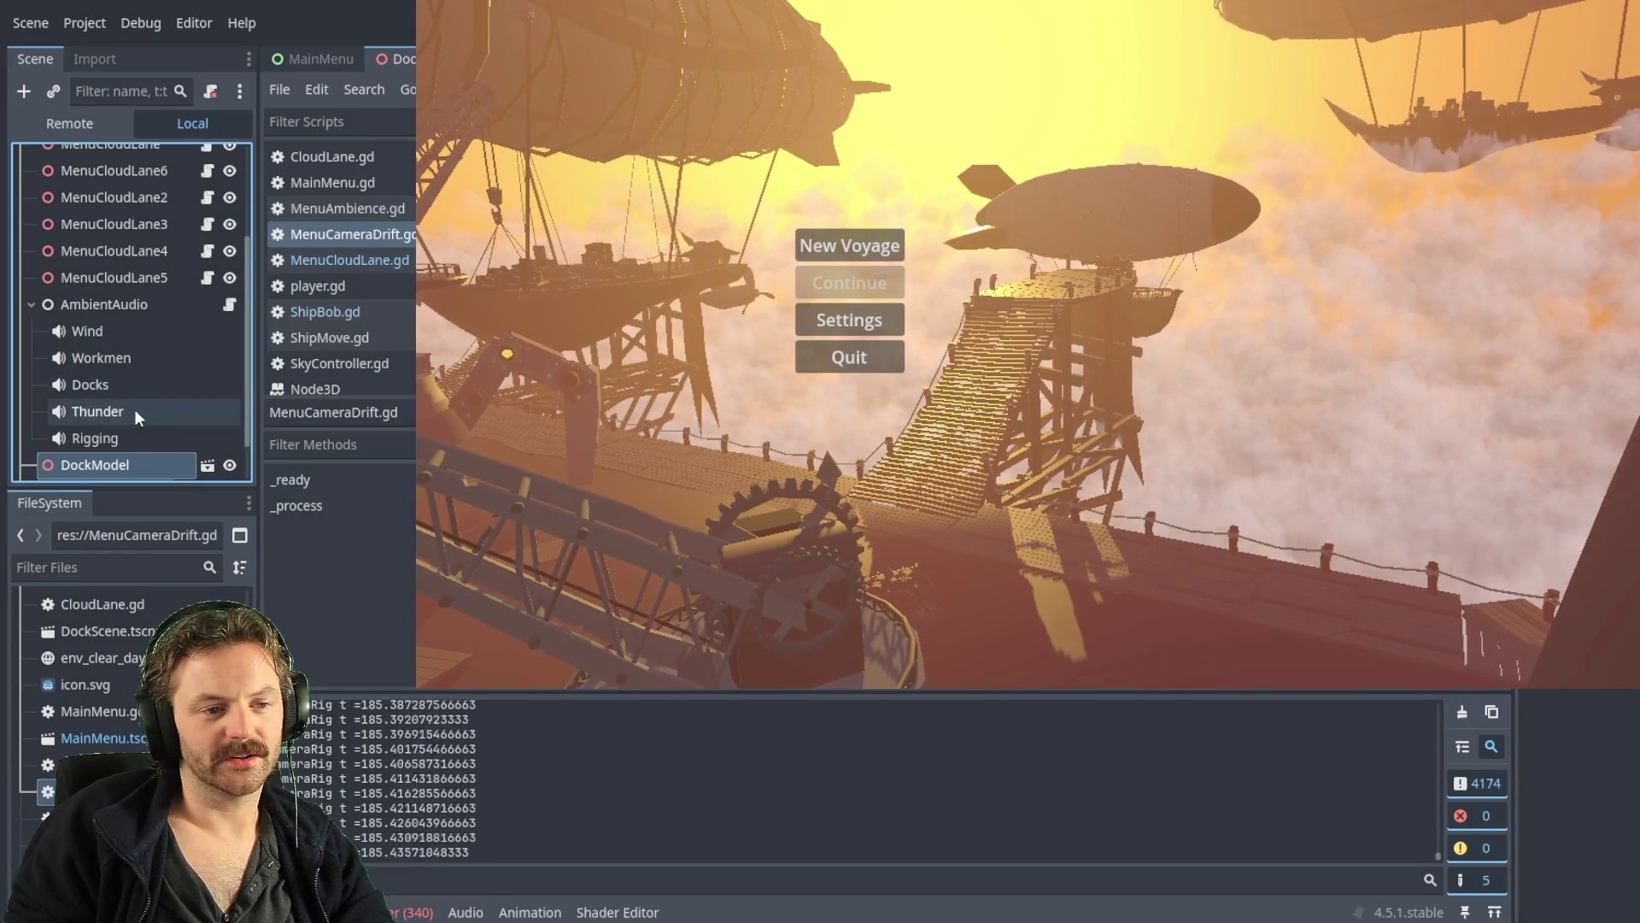
click(314, 317)
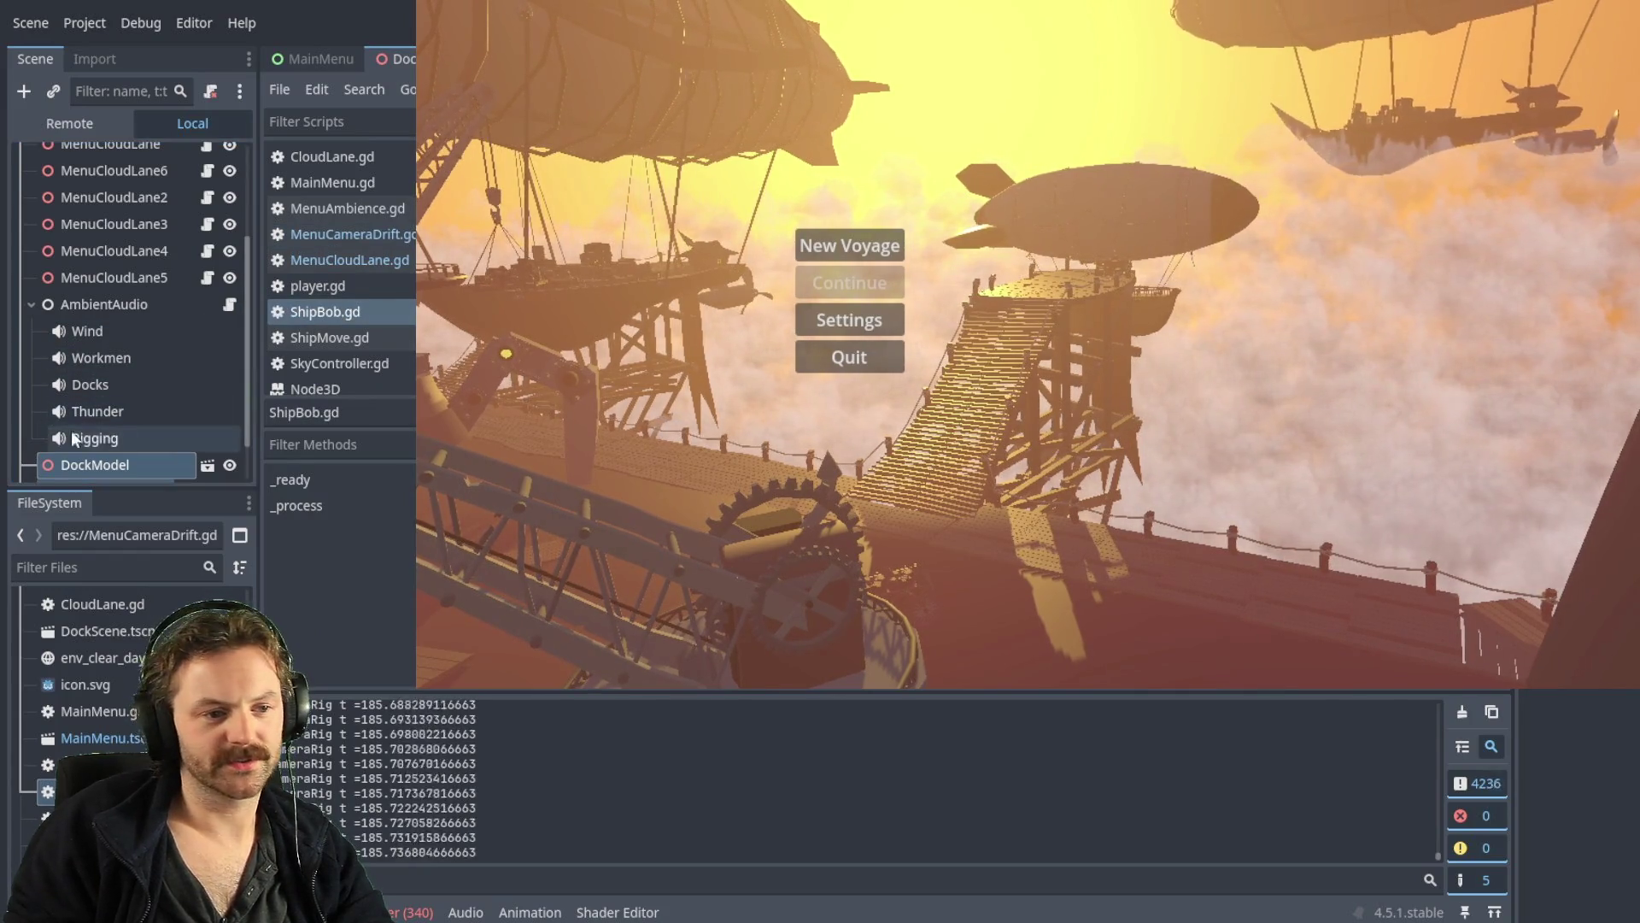
- Look through the ShipBob.gd script and select only the MainShip node
scroll(129, 260, up, 3)
scroll(111, 365, down, 3)
scroll(114, 286, up, 3)
scroll(117, 362, down, 5)
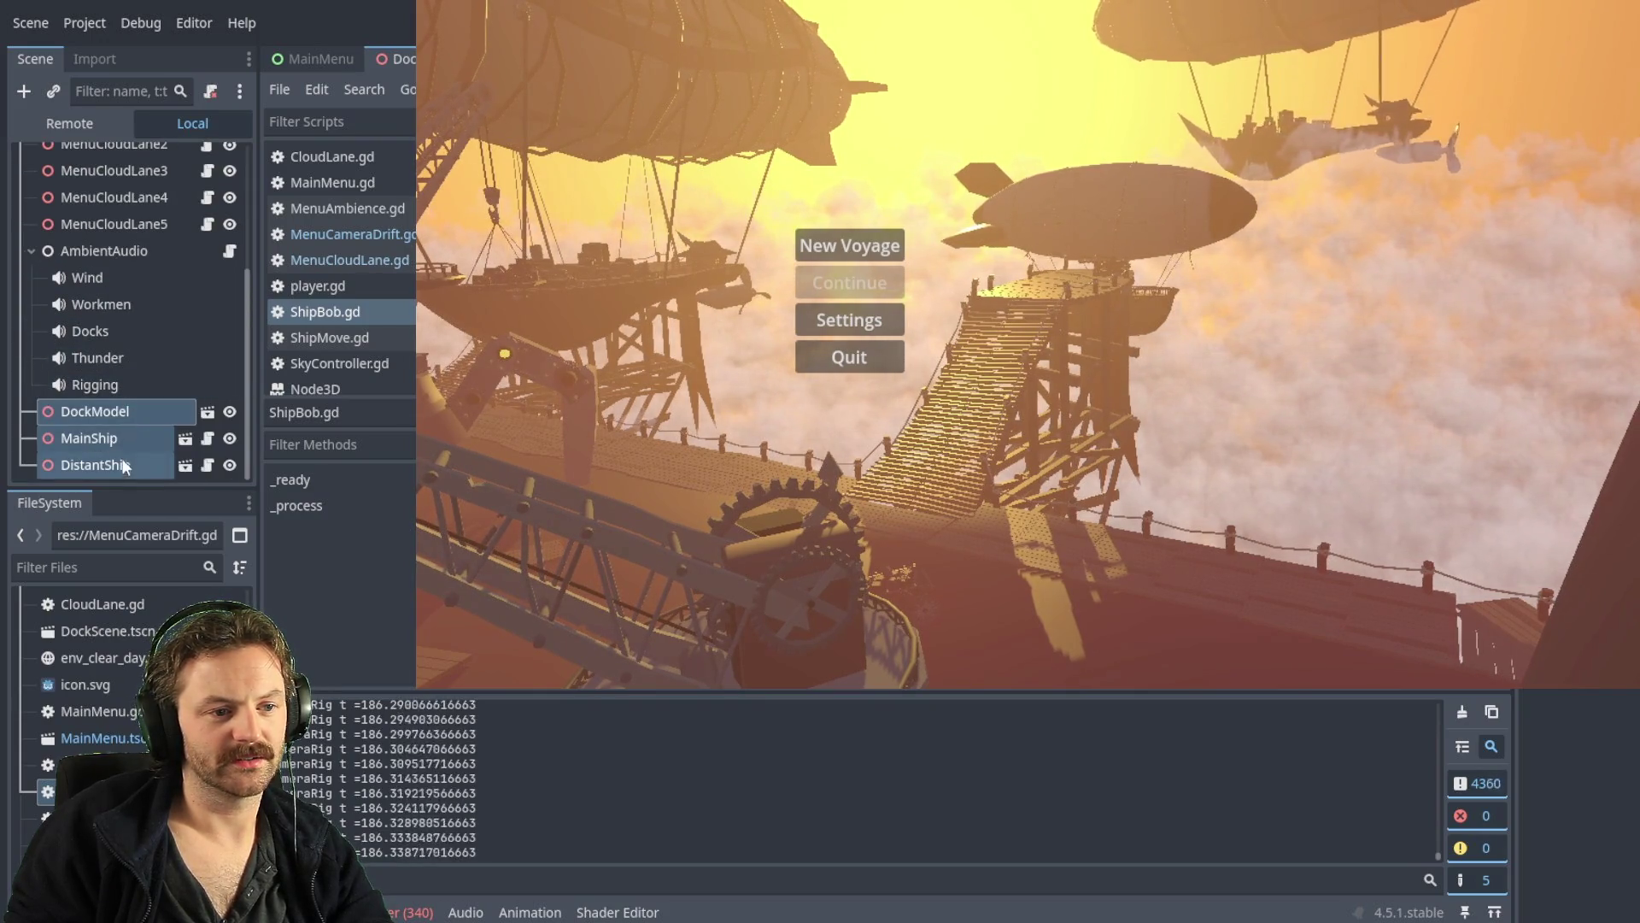
click(101, 434)
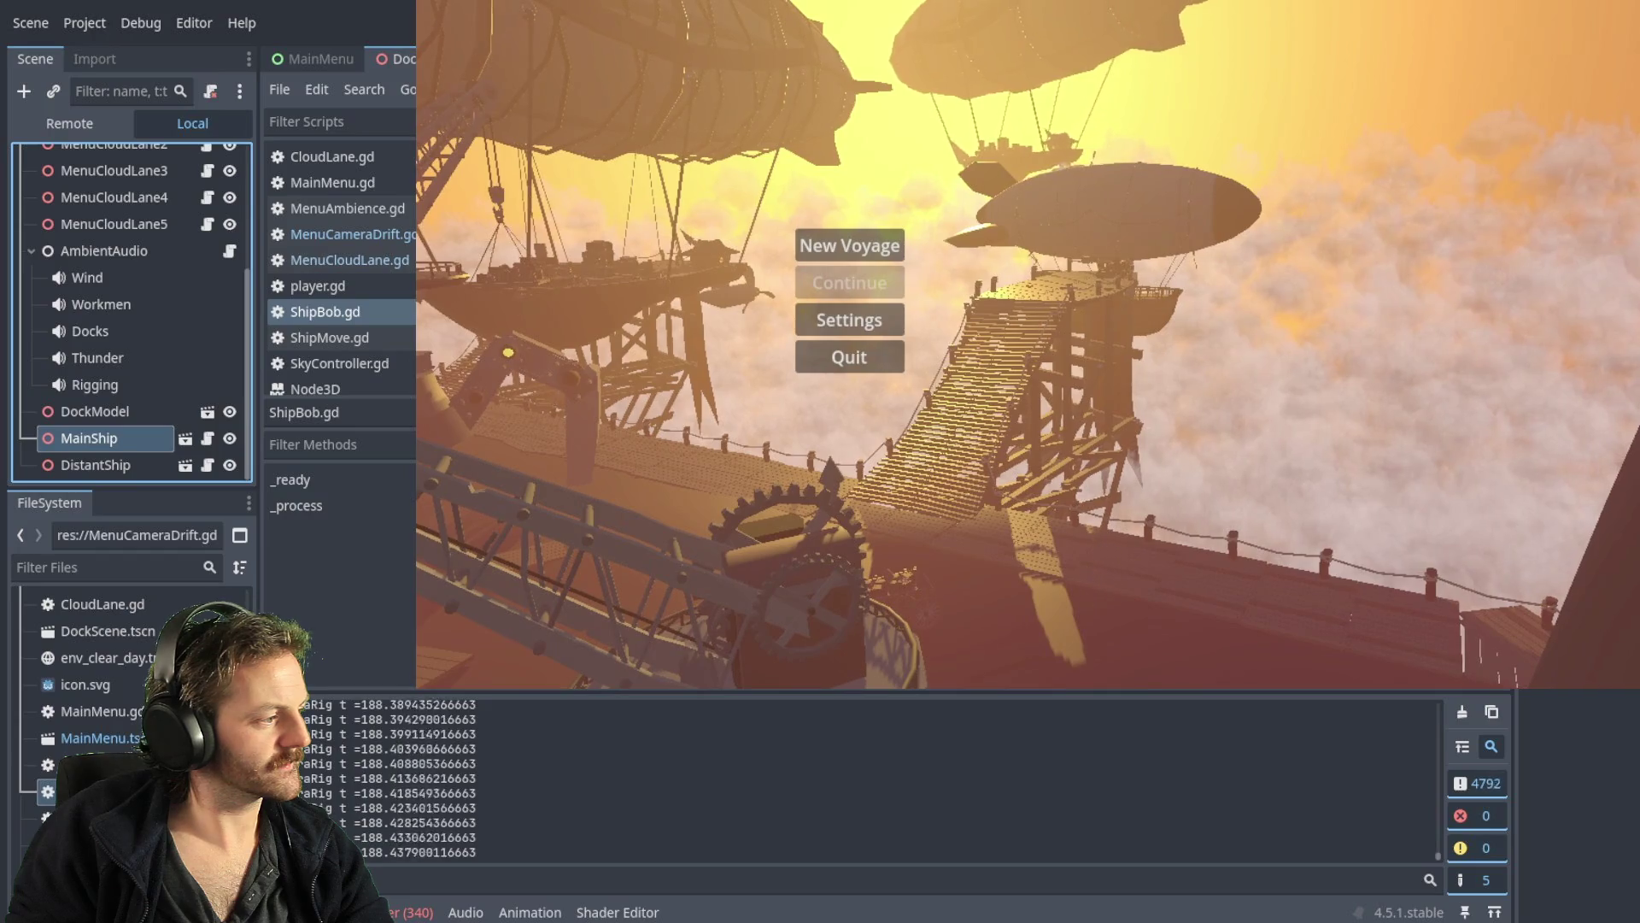
scroll(138, 309, up, 5)
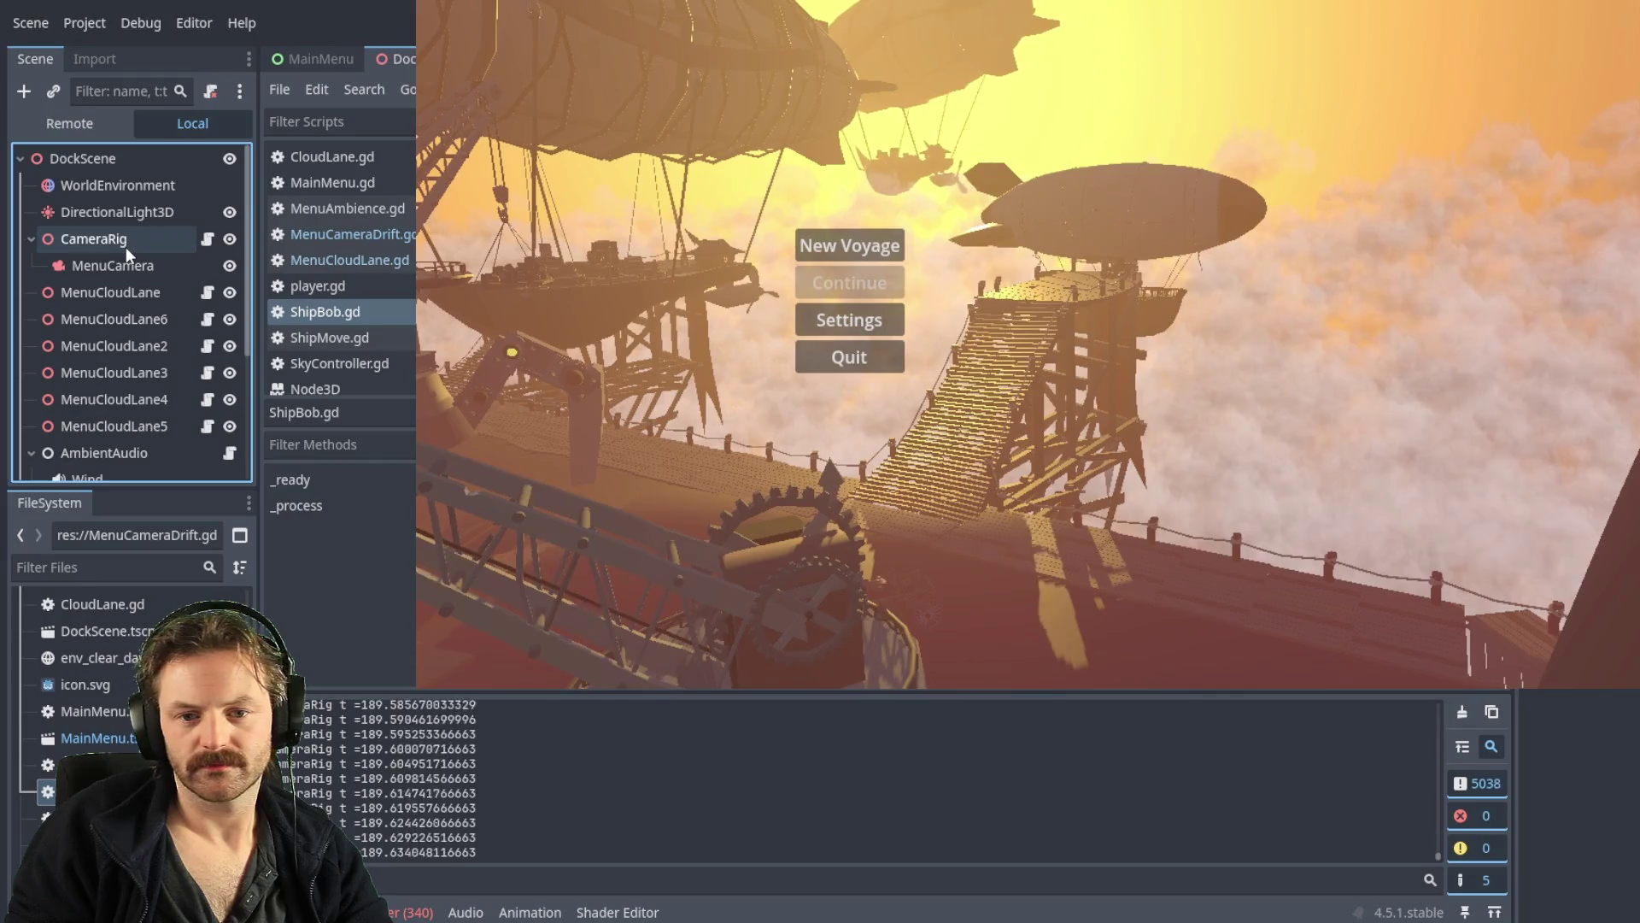
- Show CameraRig's properties in the Inspector, then return to the MenuCameraDrift.gd script
click(126, 247)
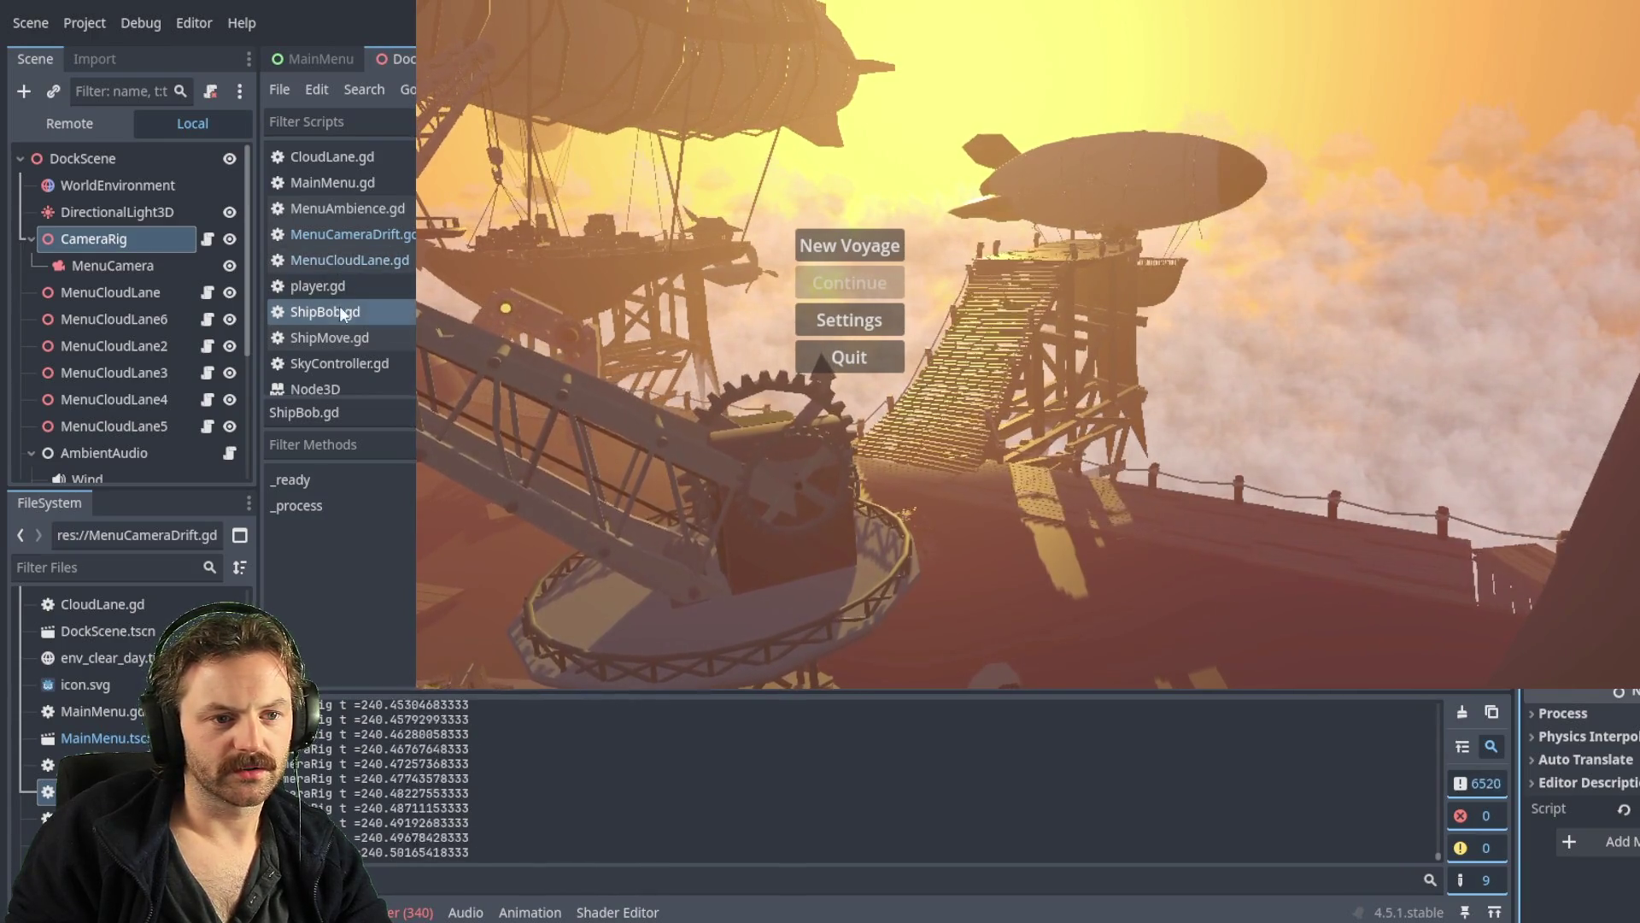
click(363, 233)
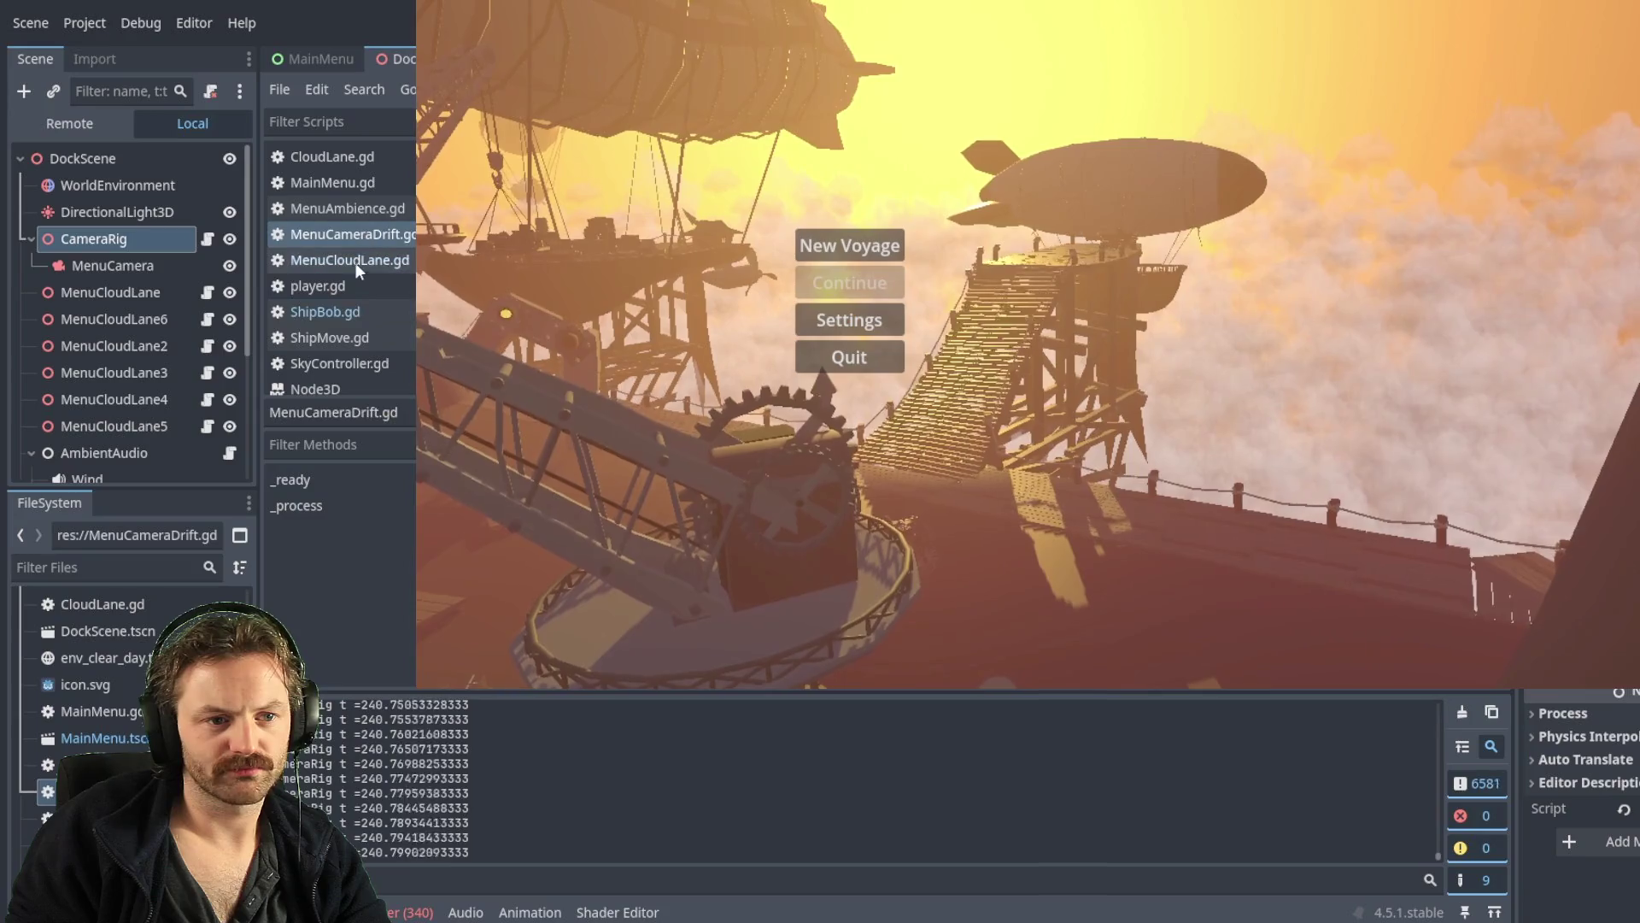
- Switch the editor to the 3D scene view and select the MainShip node
scroll(338, 369, down, 1)
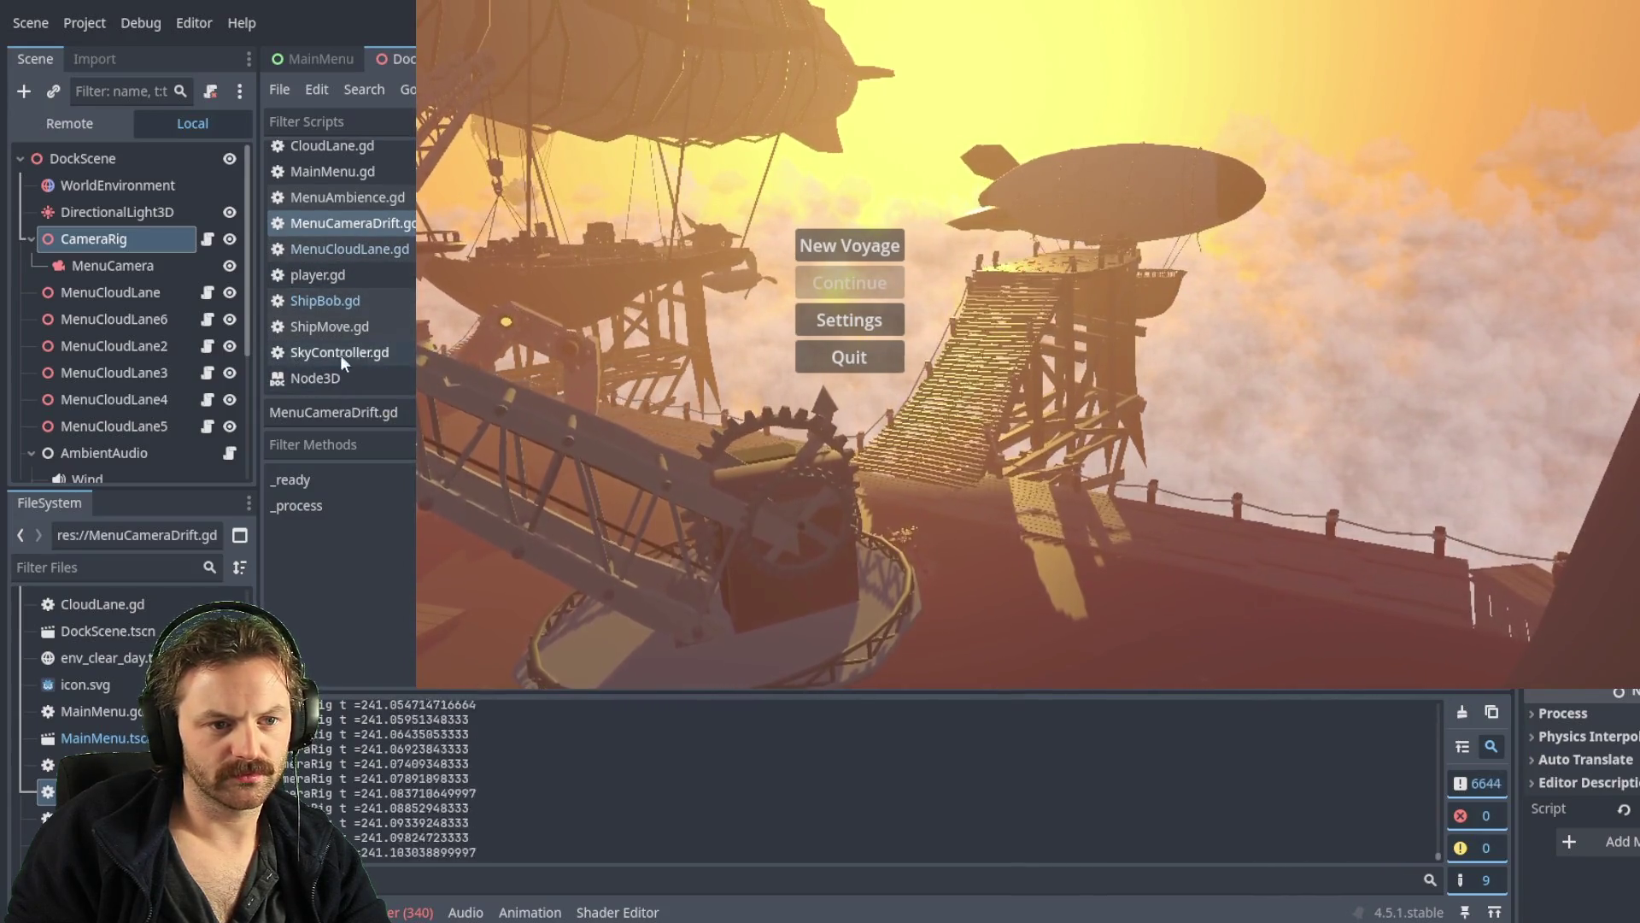
scroll(359, 275, up, 1)
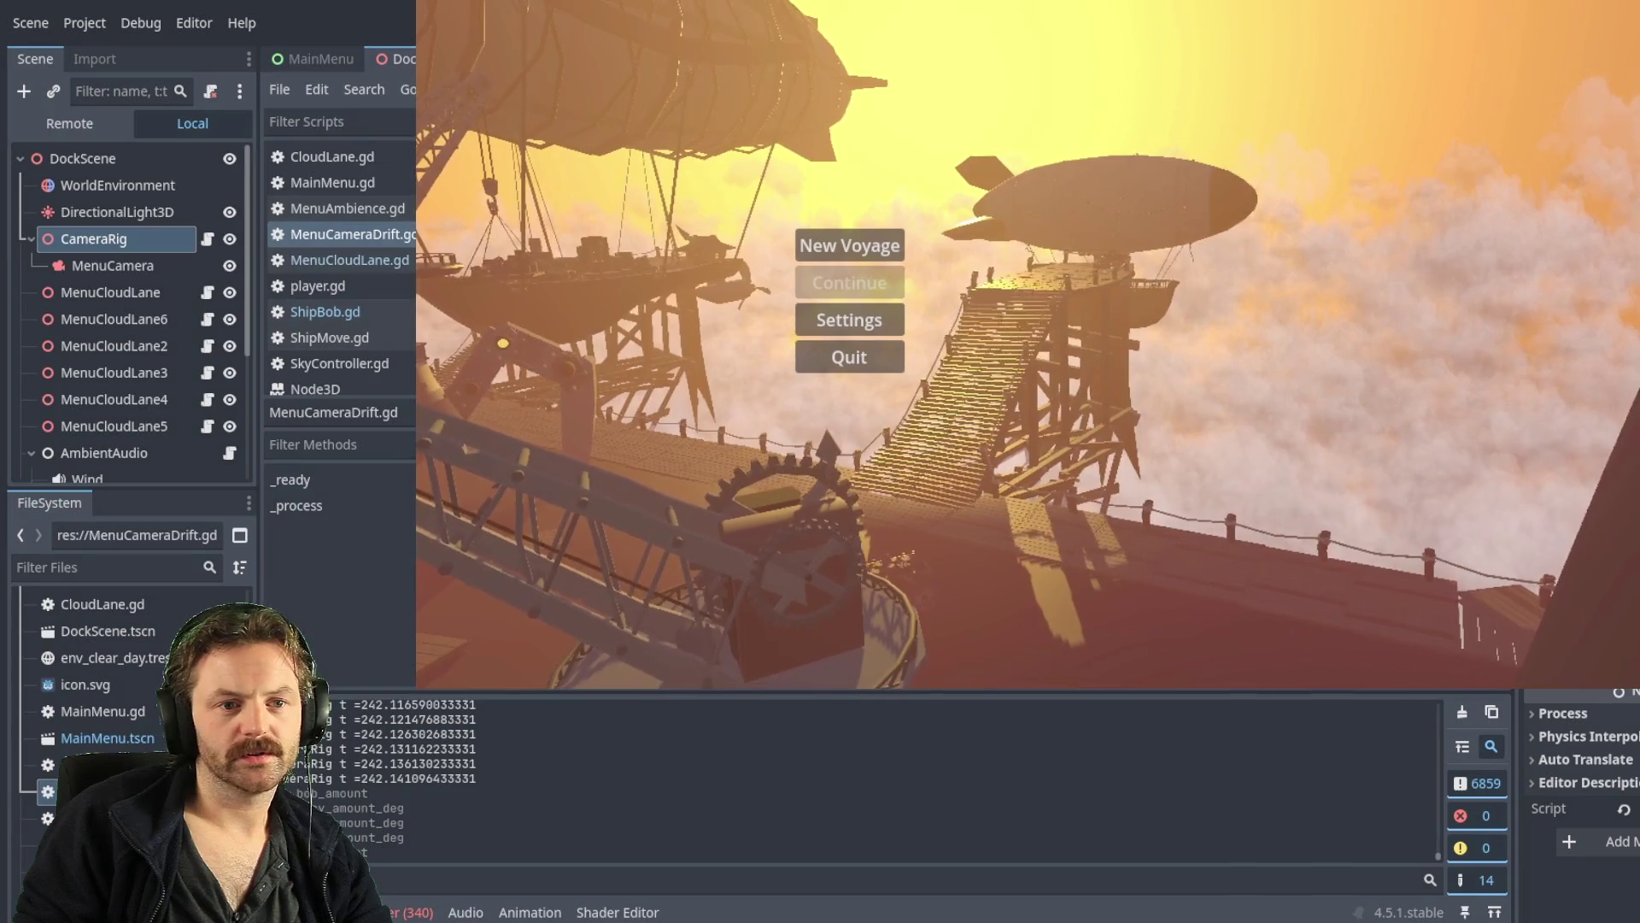
key(ctrl+F2)
scroll(129, 342, down, 5)
click(88, 466)
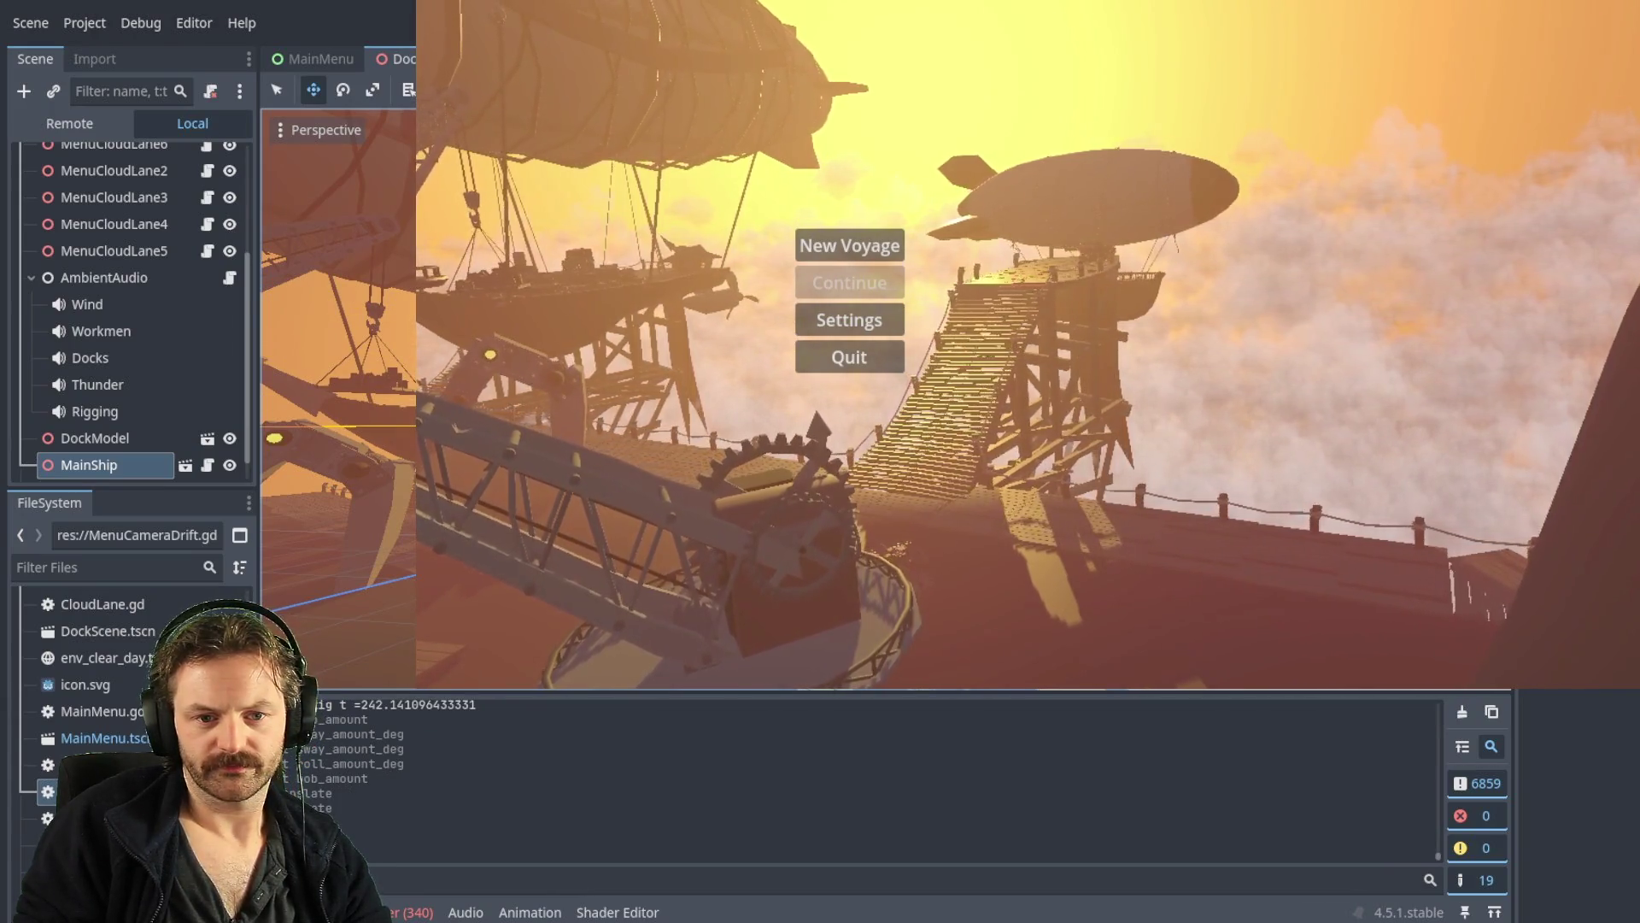
- Stop the running game with F8 and bring the editor back in front
key(F8)
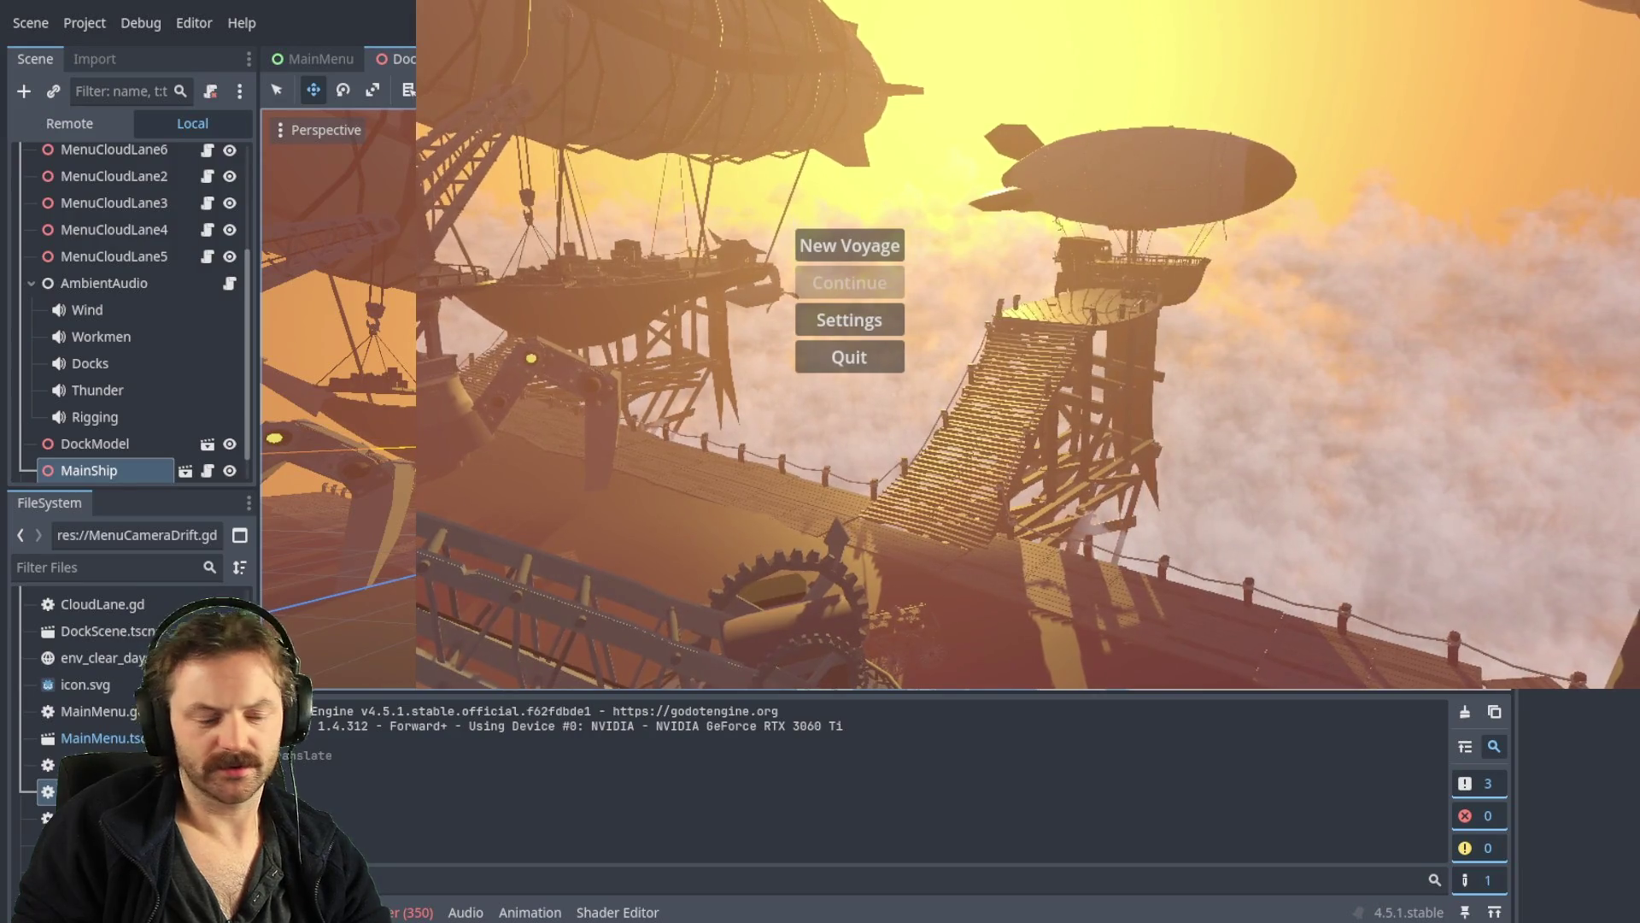
key(alt+Tab)
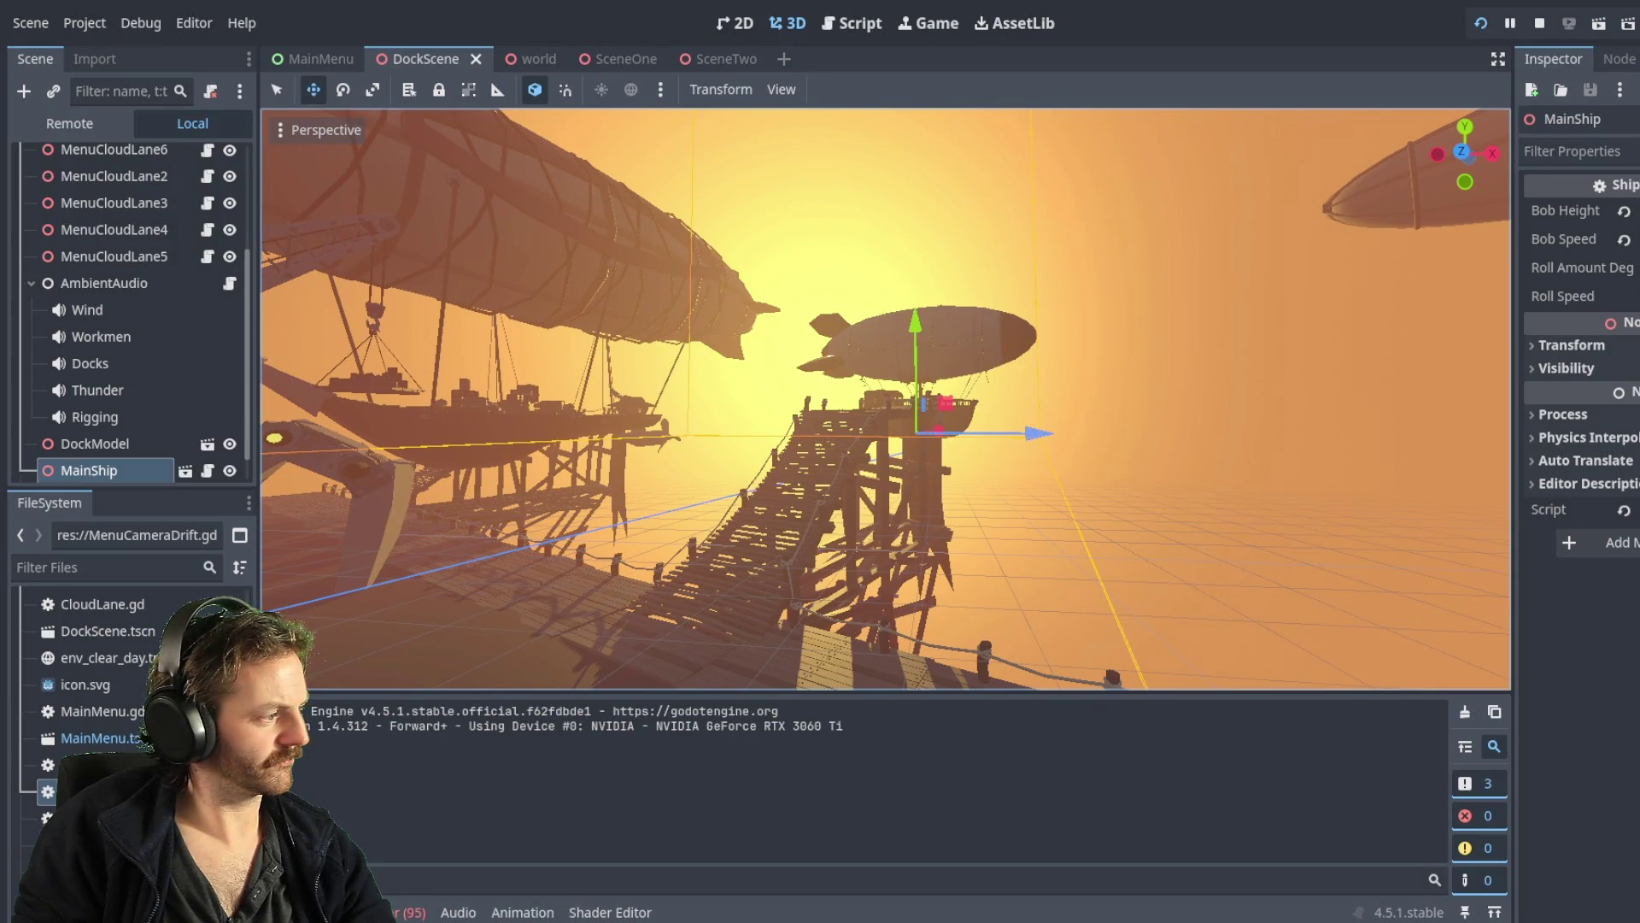
- Bring the running game window forward to watch the main menu camera drift
key(alt+Tab)
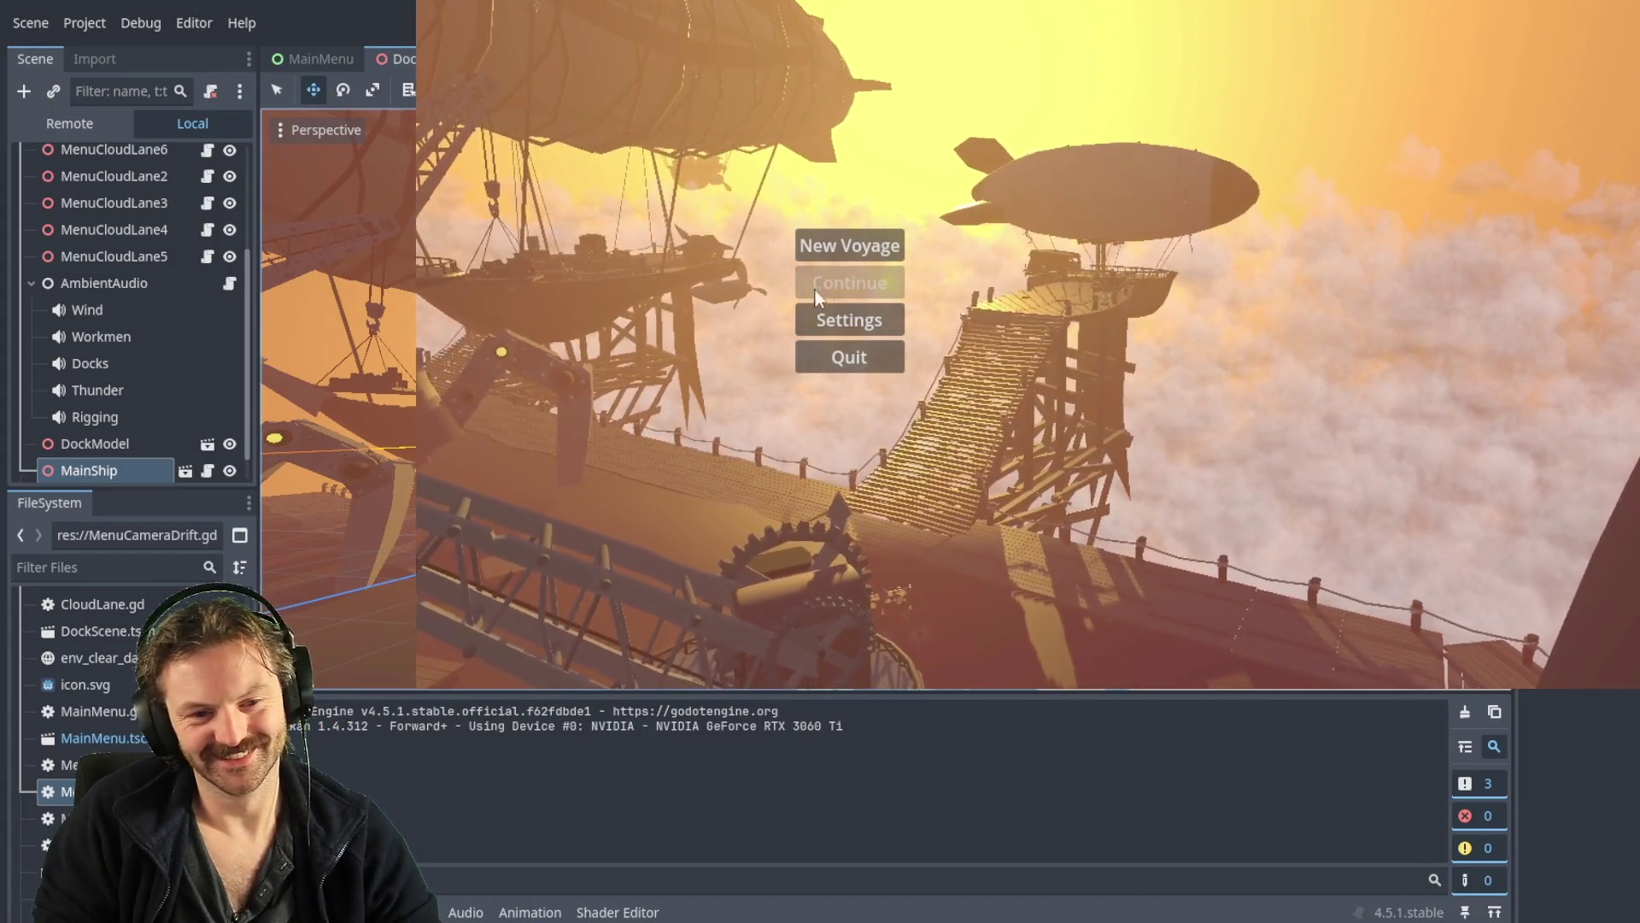
- Choose New Voyage to board the airship deck, then stop the game with F8
click(867, 245)
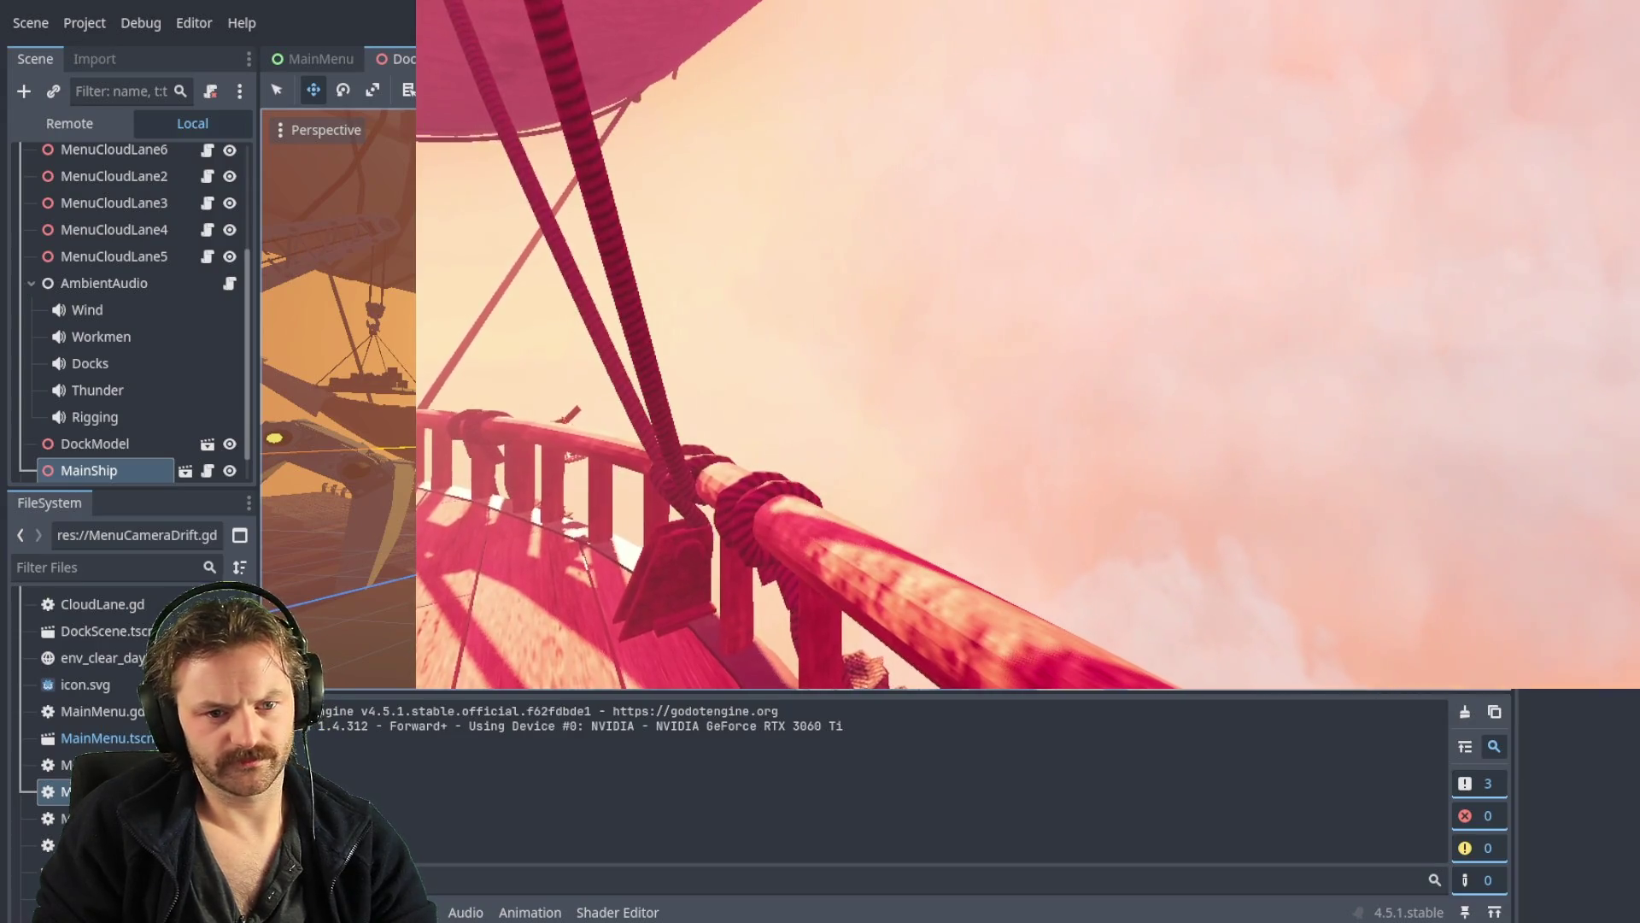
key(F8)
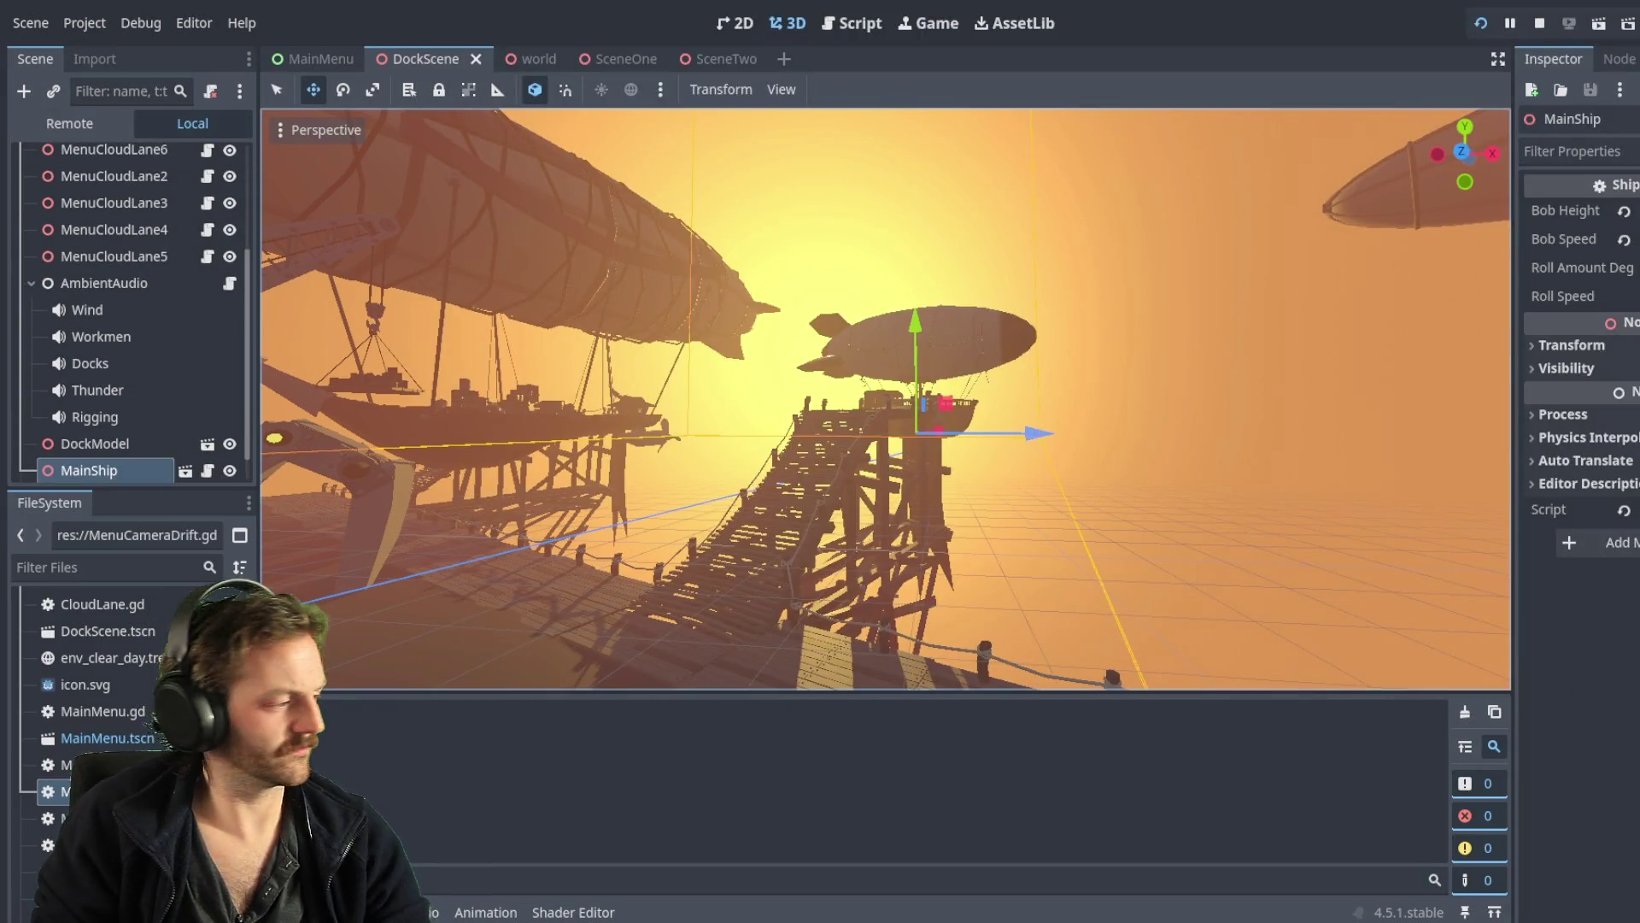
- Relaunch the game with F5 and choose New Voyage to land on the airship deck
key(F5)
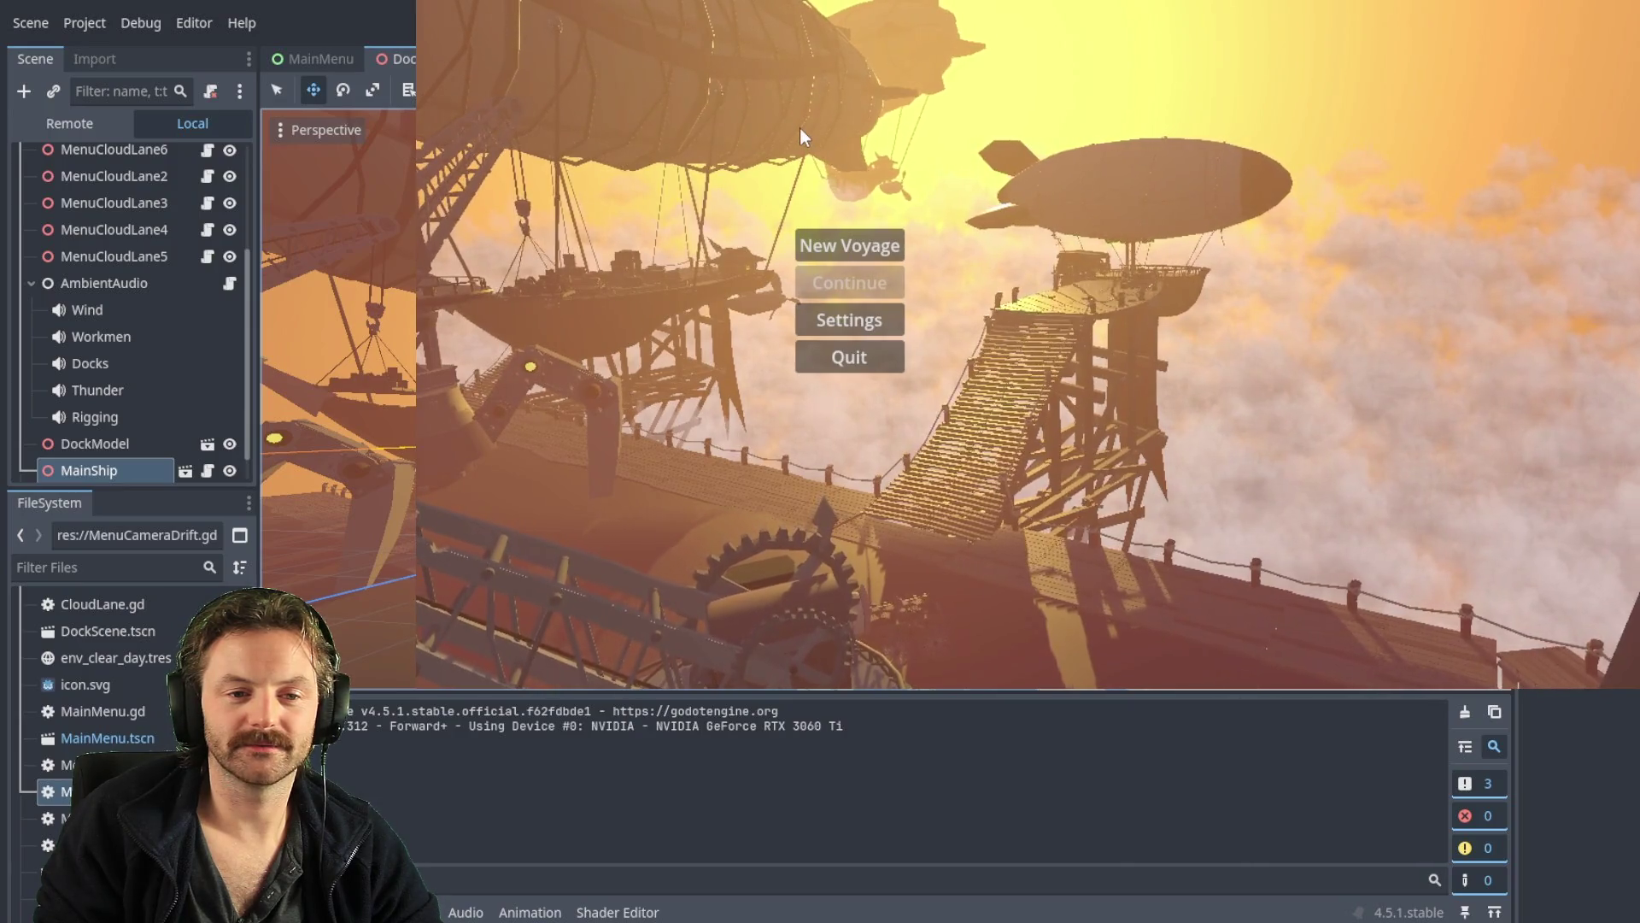
click(835, 243)
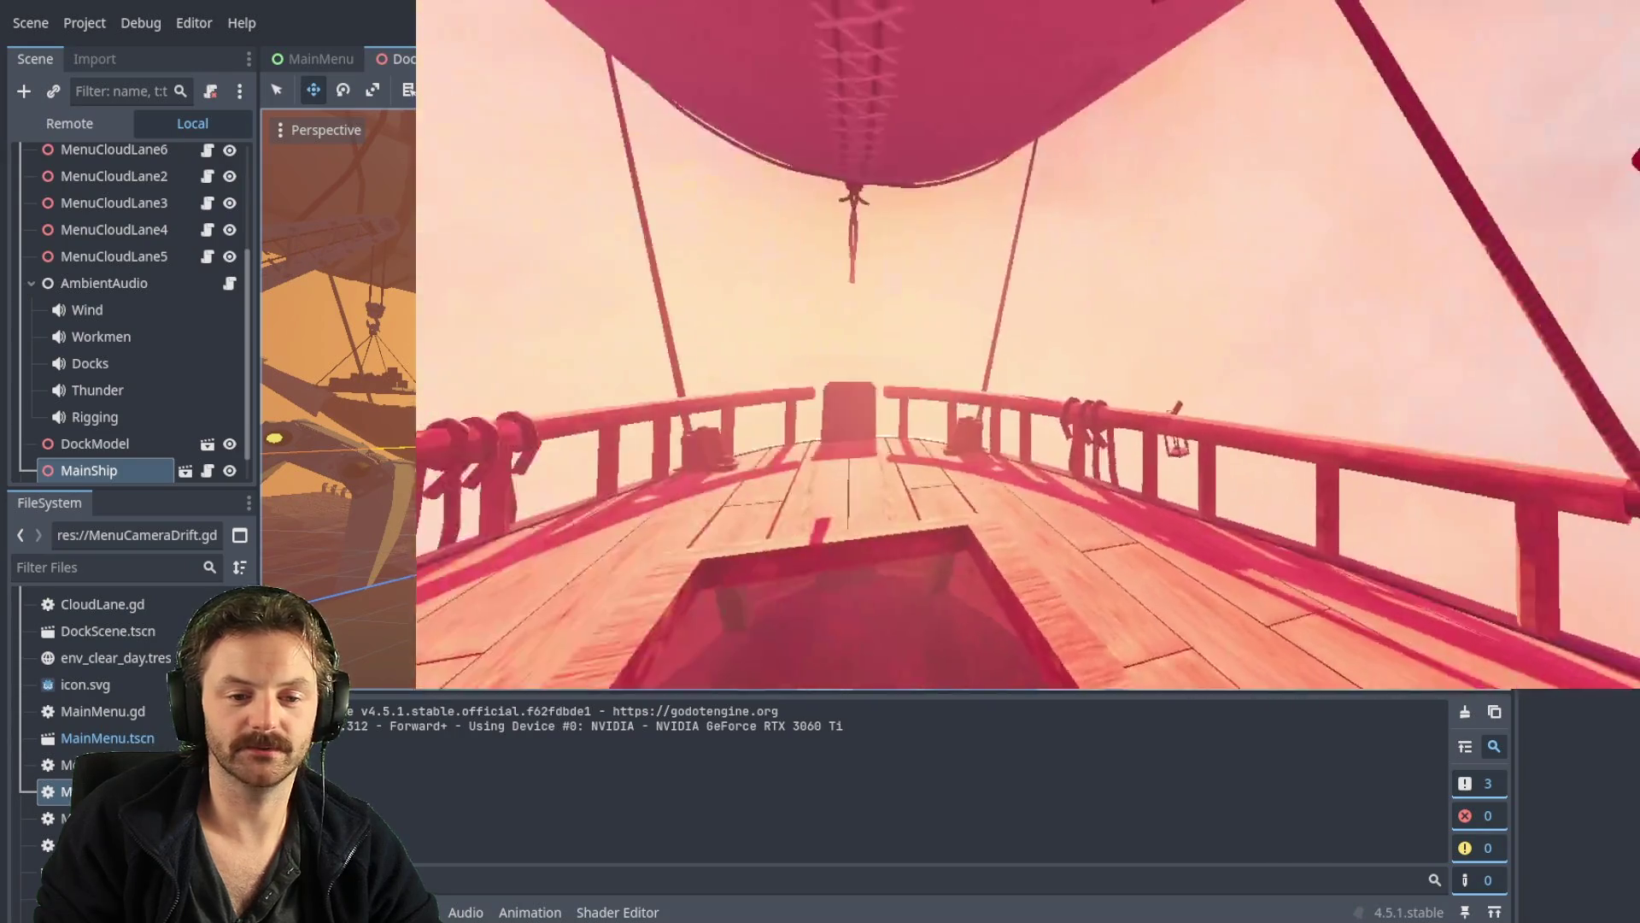